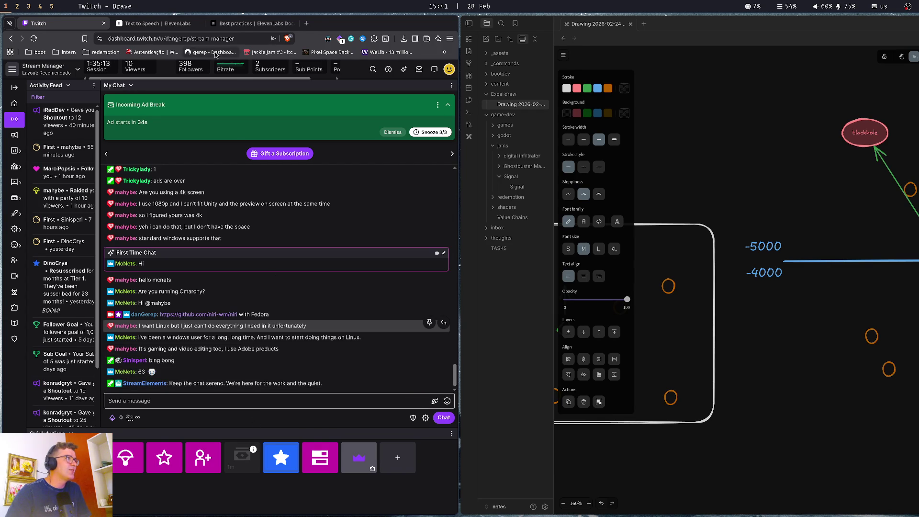
Glance at ElevenLabs best practices, drag Twitch's chat divider down, then go to the Godot workspace.
click(271, 26)
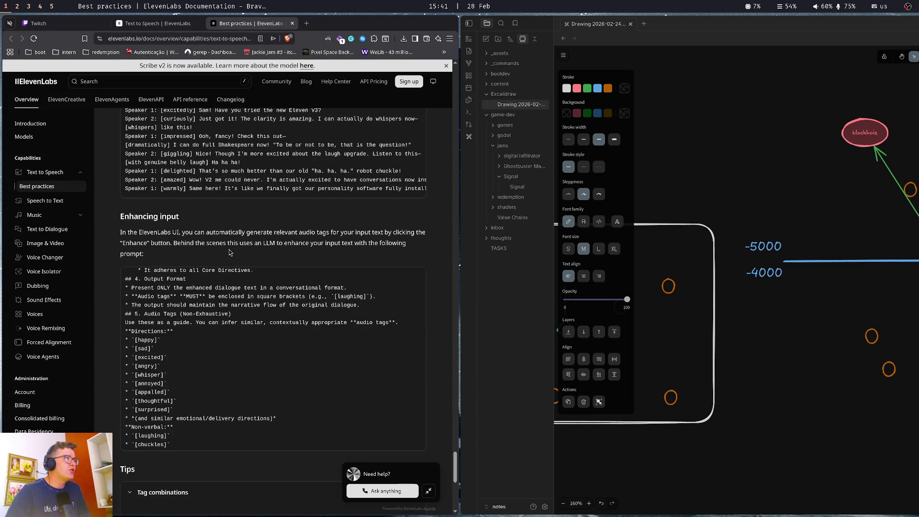
key(ctrl+shift+Tab)
key(ctrl+shift+Tab)
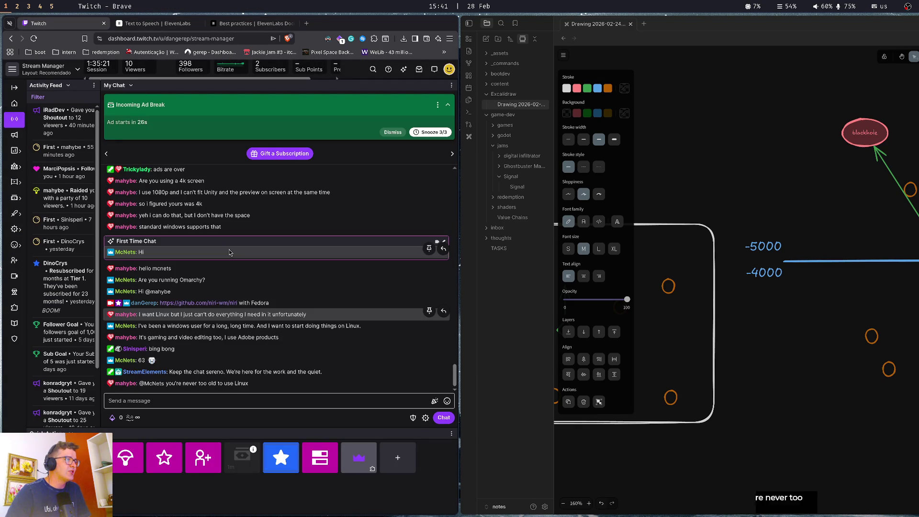
click(209, 403)
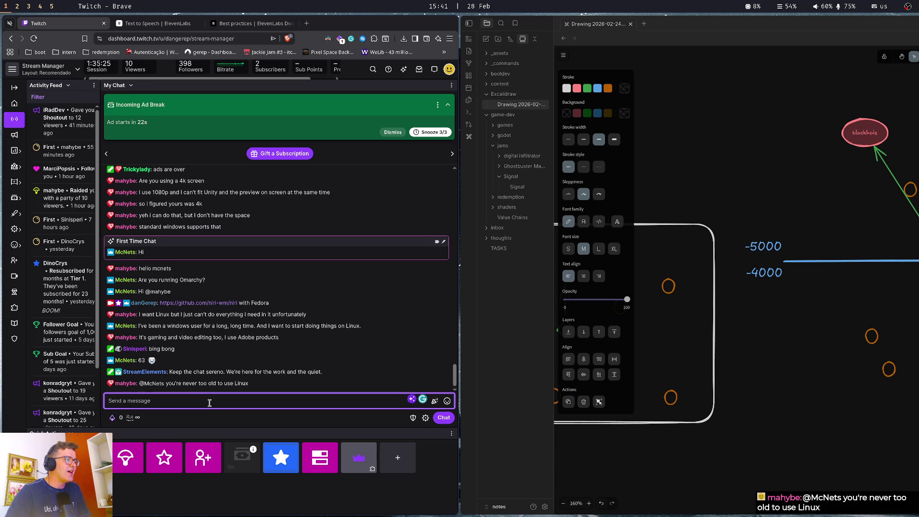
mouse_move(206, 426)
mouse_down()
mouse_move(214, 414)
mouse_move(212, 450)
mouse_move(214, 432)
mouse_up()
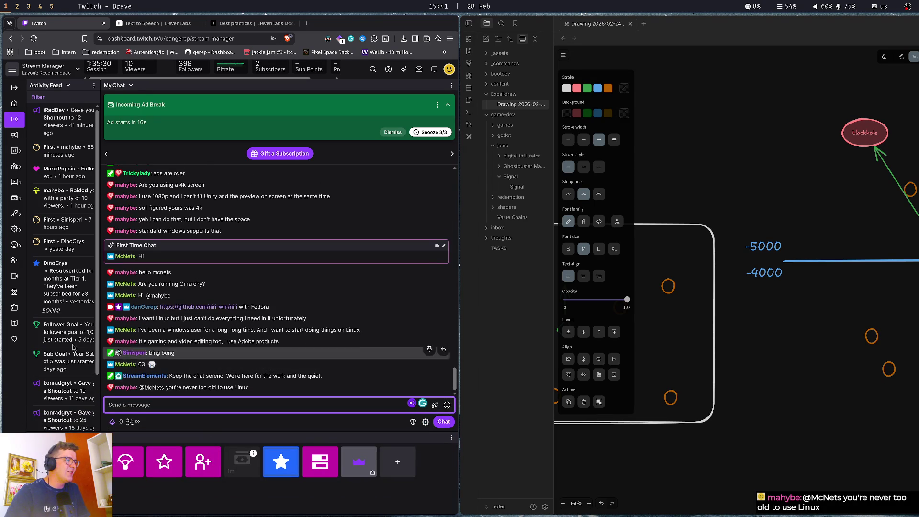
click(278, 317)
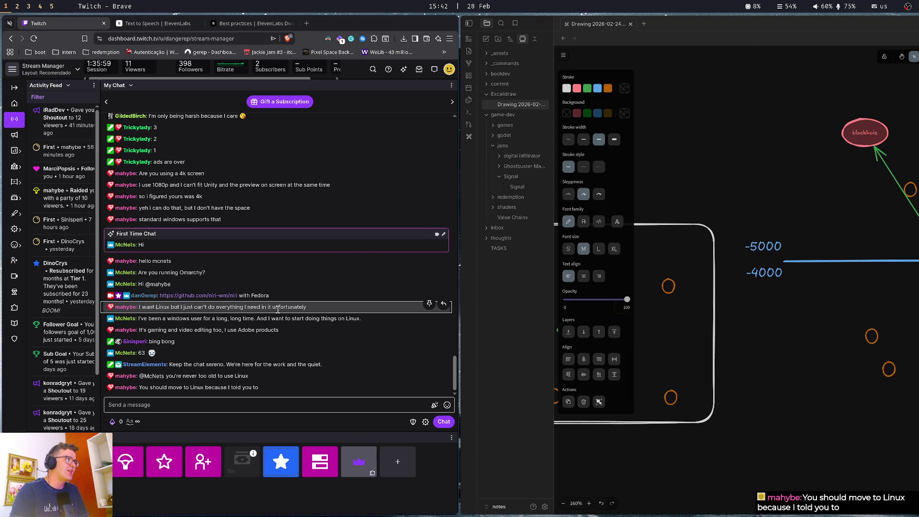
key(super+2)
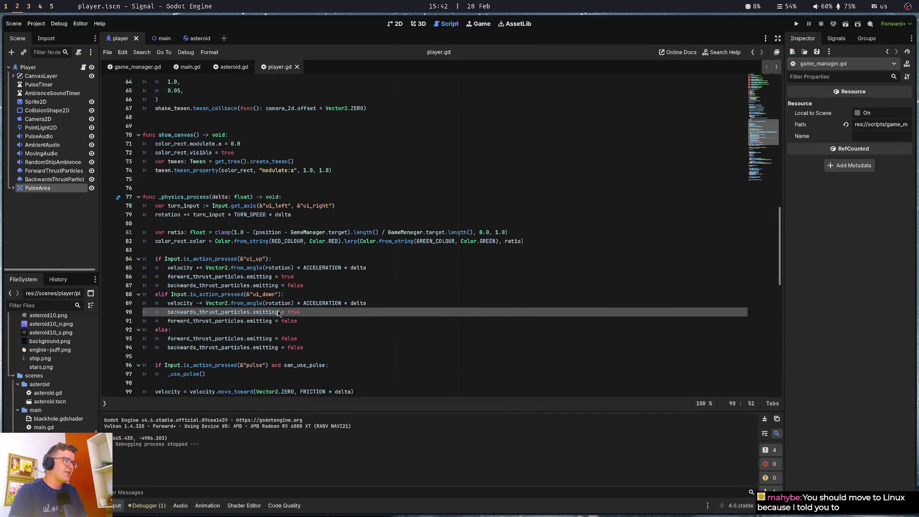
Step through player.gd's physics code around the ui_down branch and velocity friction lines.
key(Up)
key(Up)
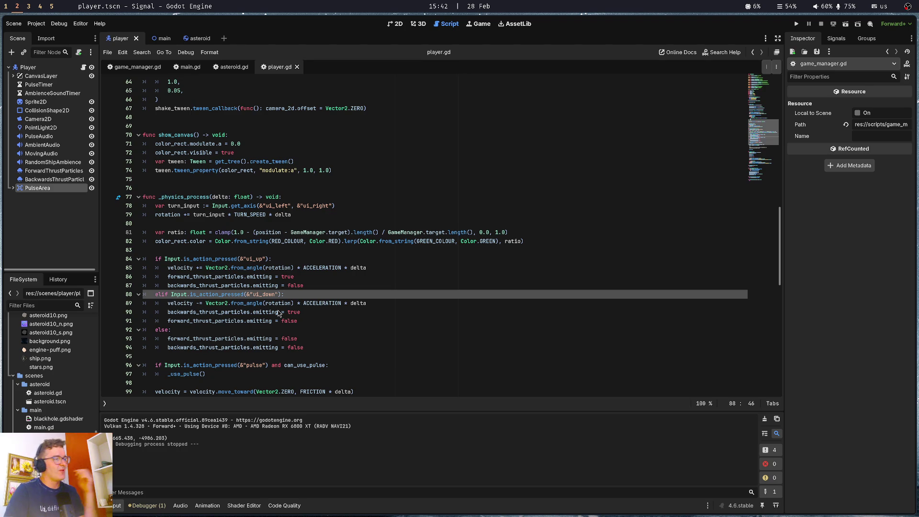
key(Down)
key(Down)
key(Down)
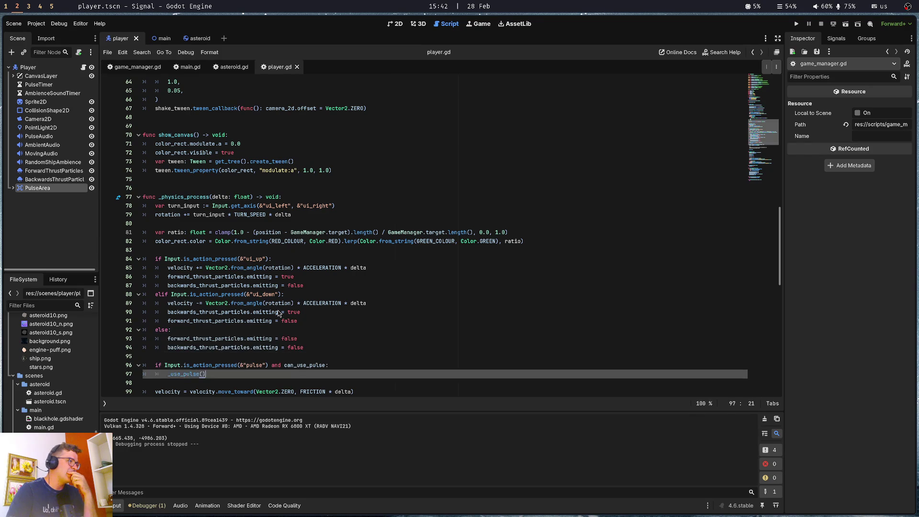
key(Down)
key(Down)
key(Down)
key(Down)
key(Down)
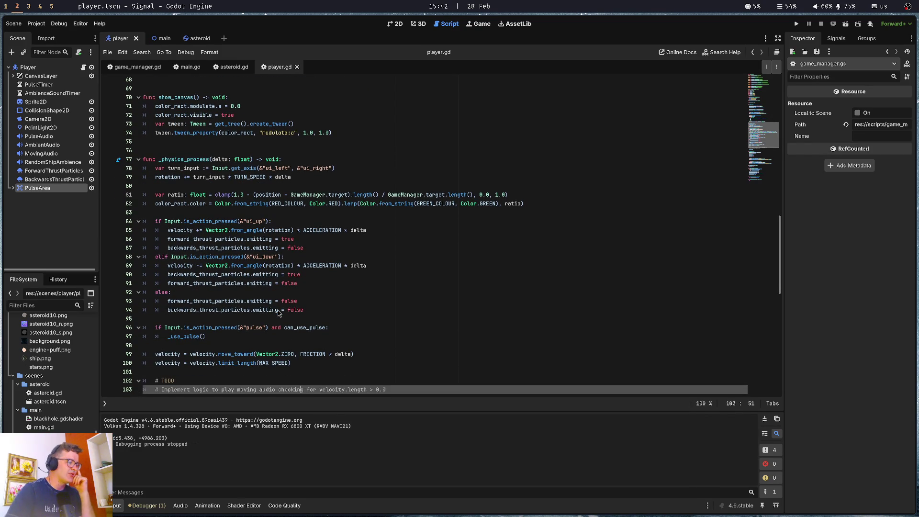
key(Up)
key(Up)
key(Up)
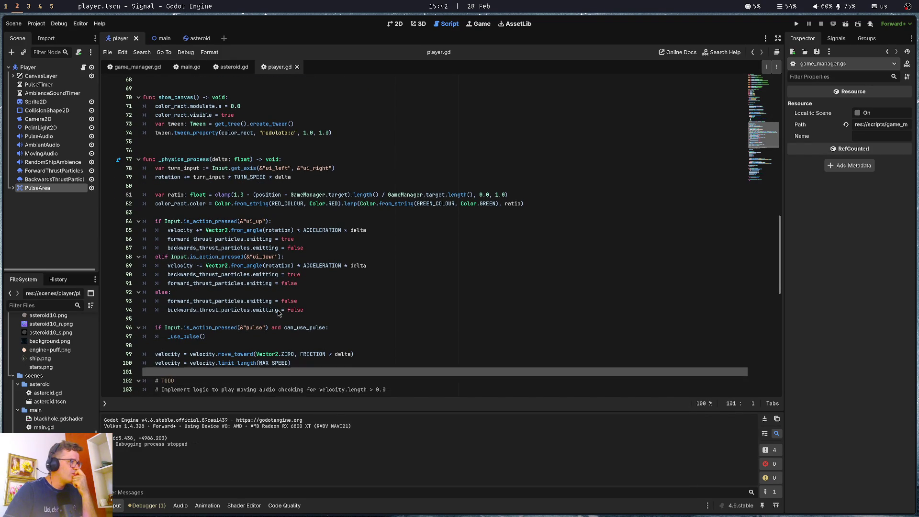
Open the main scene with main.gd, scroll it, then bring up game_manager.gd.
click(159, 38)
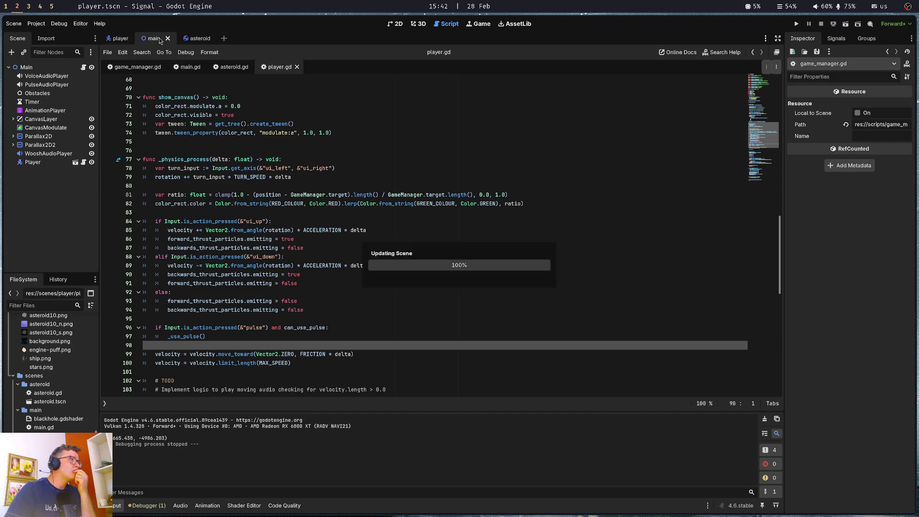
click(173, 67)
scroll(191, 220, down, 10)
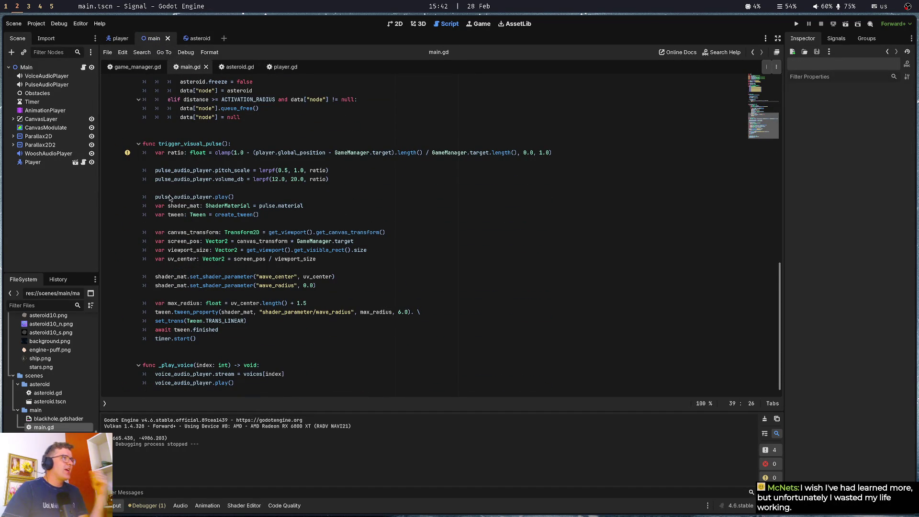
click(135, 67)
click(239, 178)
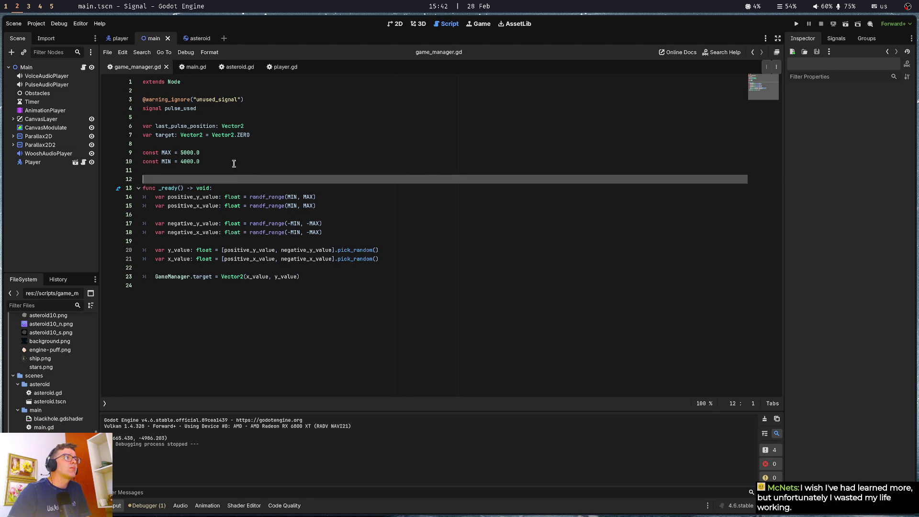
Position the caret among game_manager.gd's signal lines and _ready header.
click(239, 109)
click(243, 186)
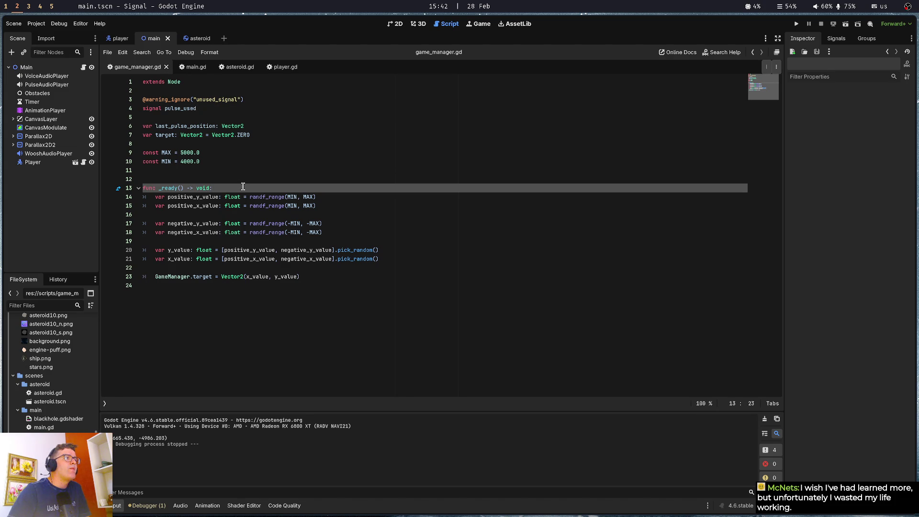
click(246, 171)
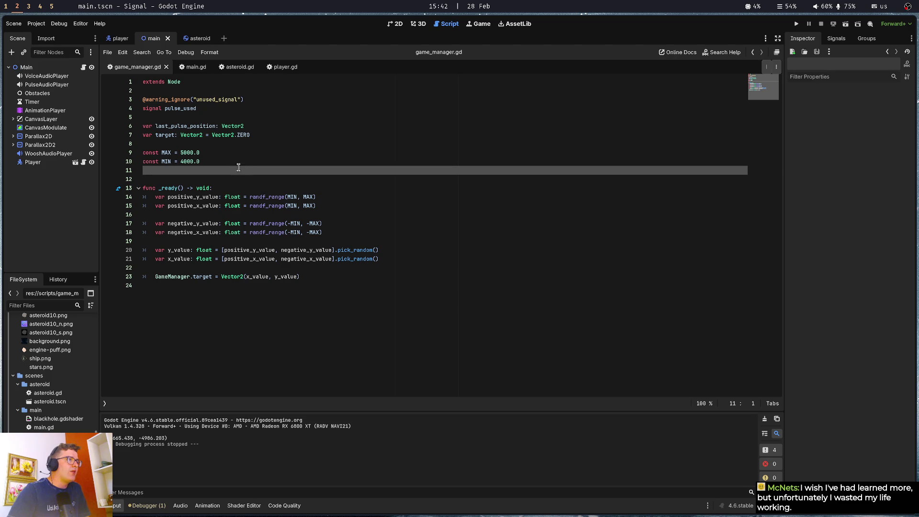
click(237, 187)
click(237, 168)
click(244, 175)
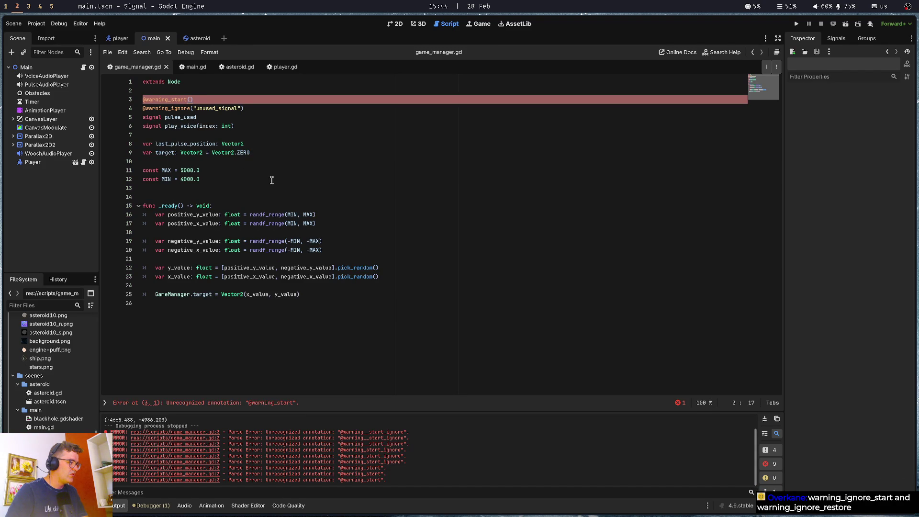
key(BackSpace)
key(BackSpace)
key(BackSpace)
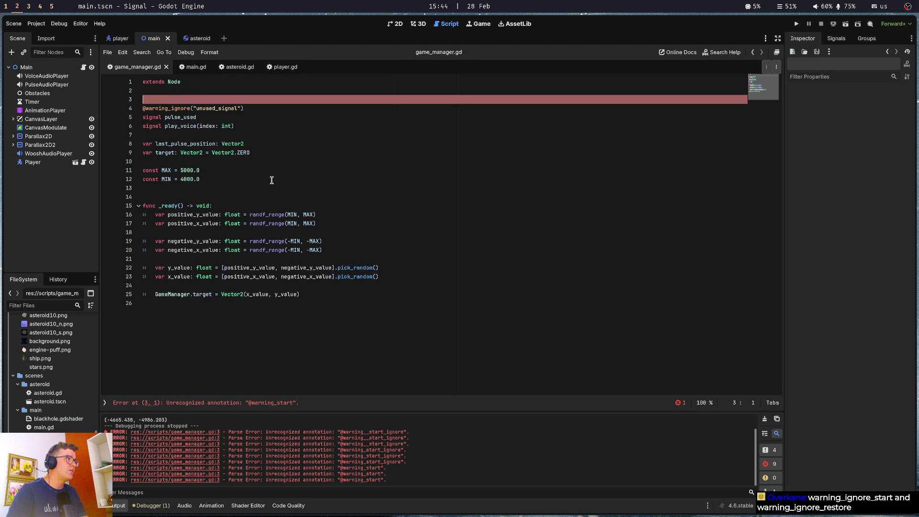
key(Down)
text(_start)
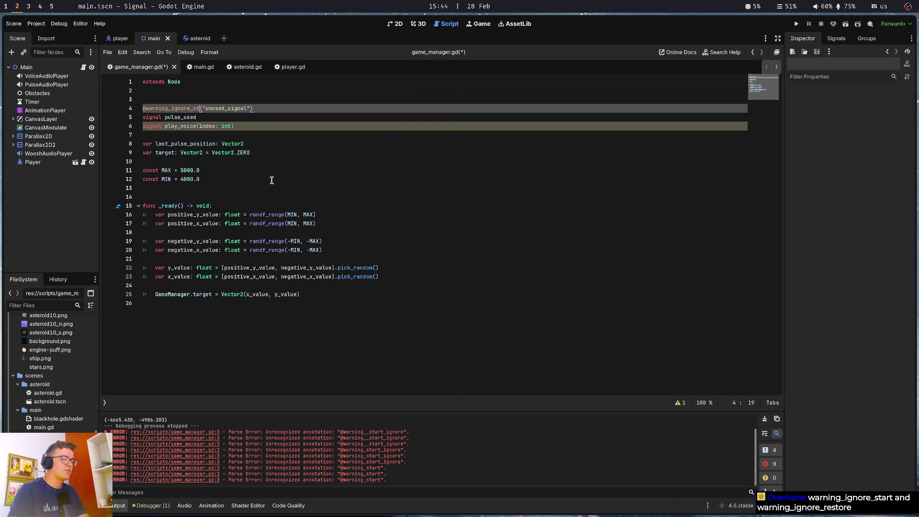
key(Home)
key(BackSpace)
key(Down)
key(Down)
key(Down)
key(ctrl+s)
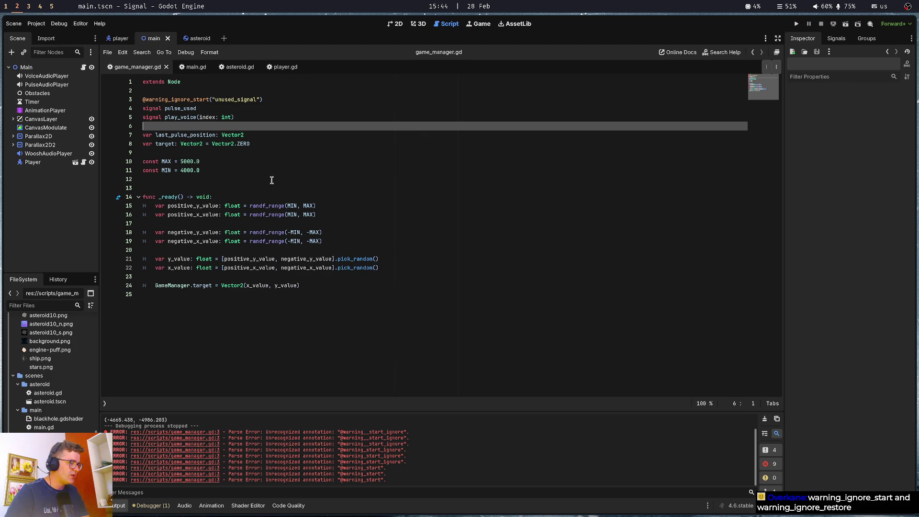
key(ctrl+s)
click(268, 108)
click(284, 89)
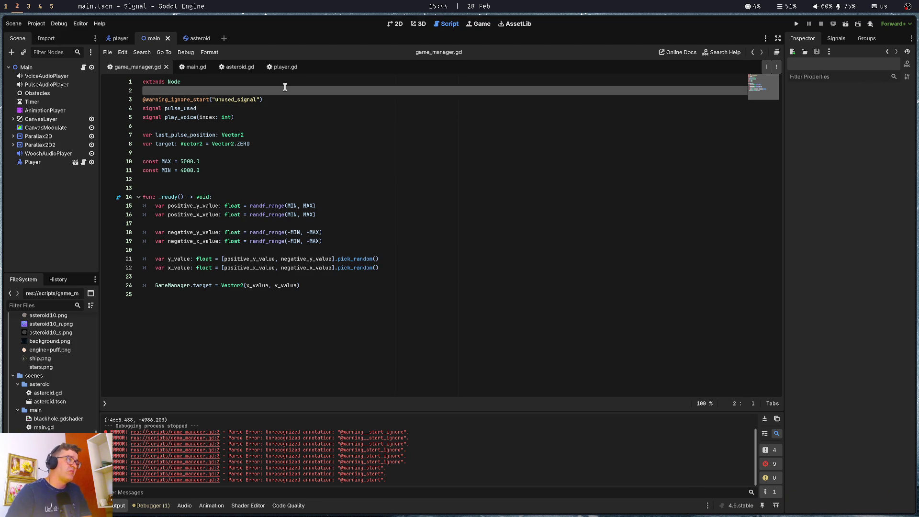
Open main.gd and go to the end of the anomaly setup in _ready.
click(285, 83)
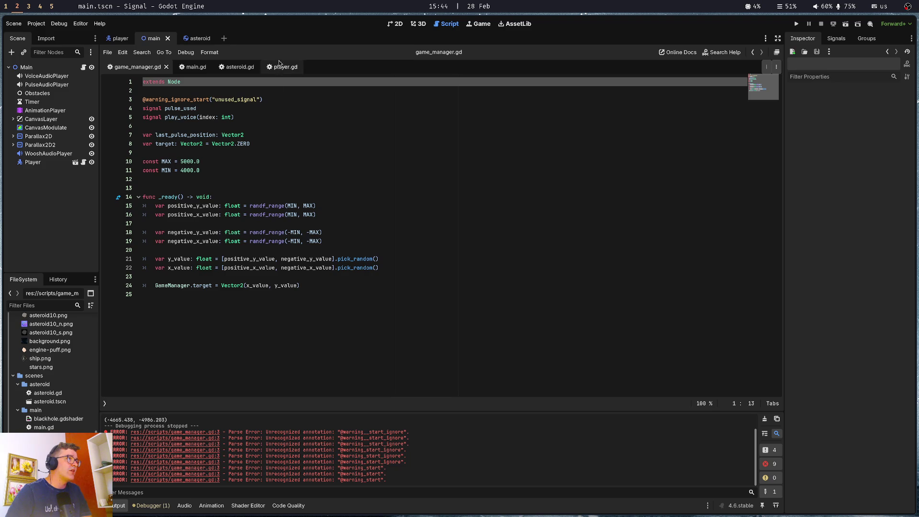
click(190, 67)
click(299, 125)
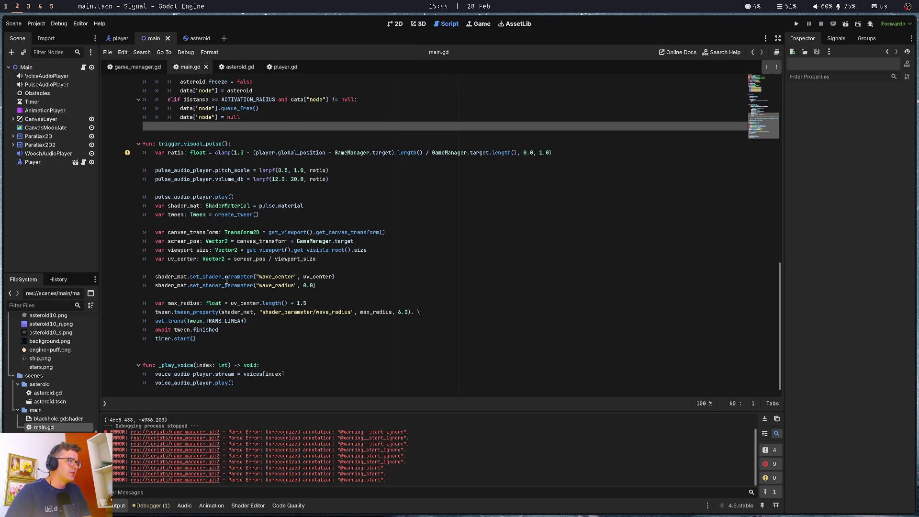
click(173, 367)
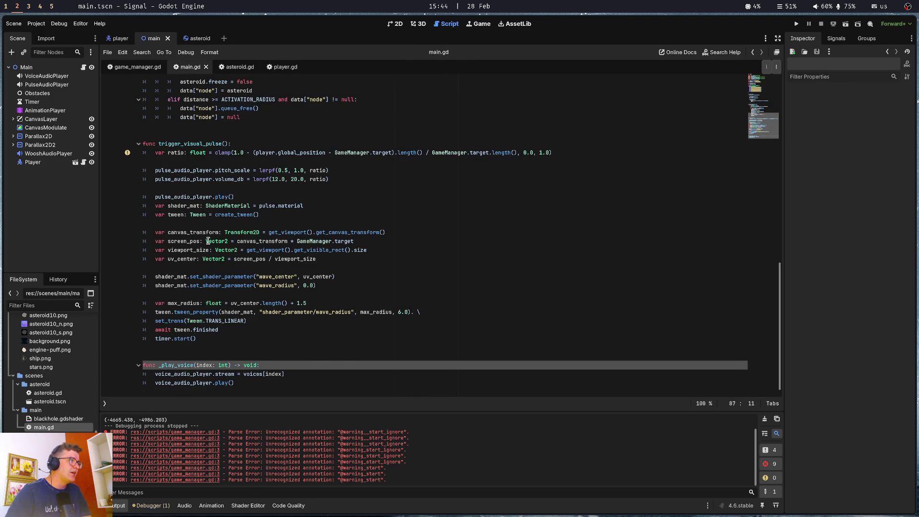
scroll(208, 240, up, 10)
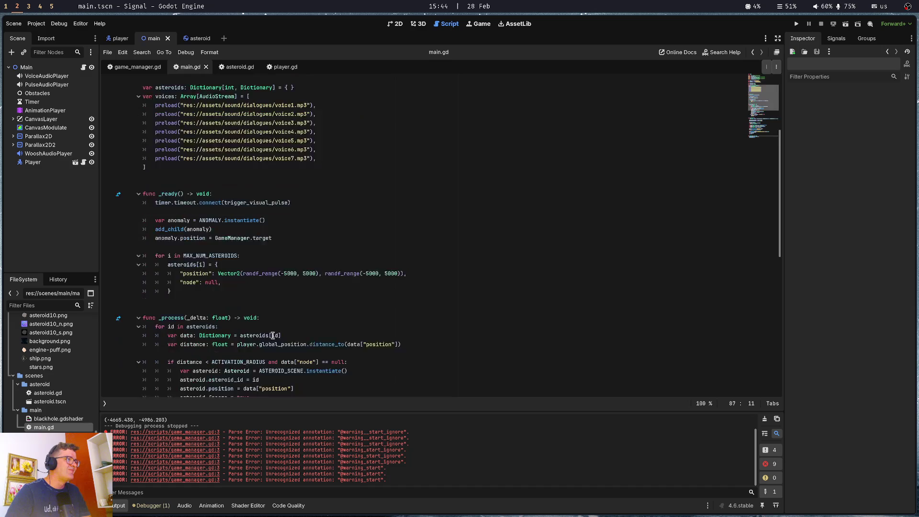
scroll(272, 335, down, 2)
click(268, 198)
click(243, 243)
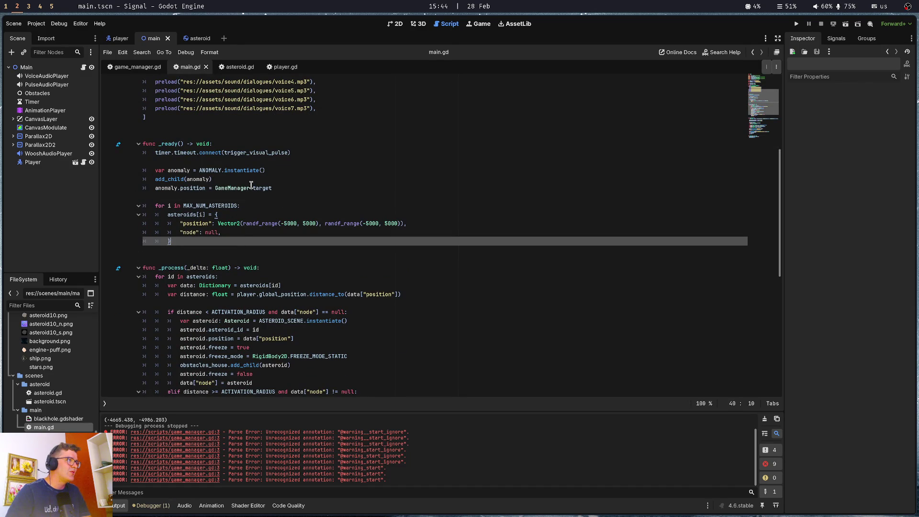
click(251, 196)
Add GameManager.play_voice.connect(_play_voice) in _ready using autocomplete and save main.gd.
key(Return)
key(Return)
key(Up)
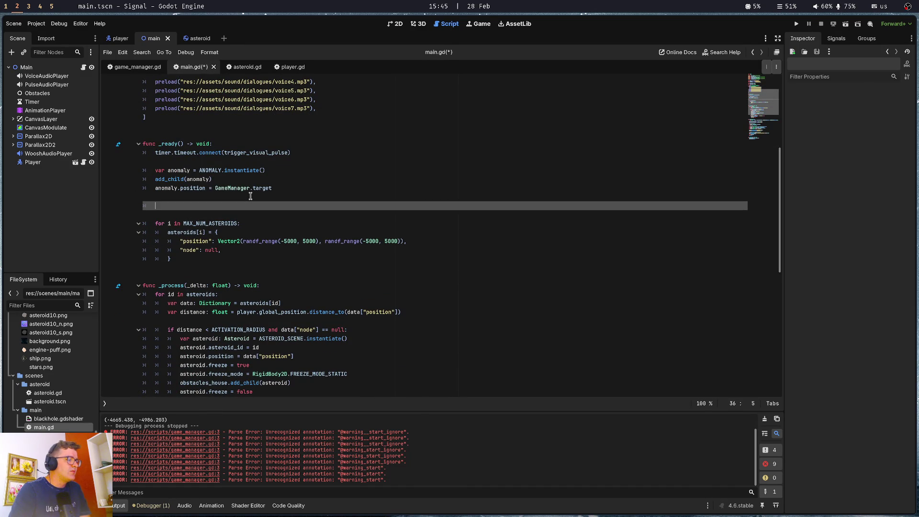
text(GamenMana)
key(ctrl+BackSpace)
text(ga)
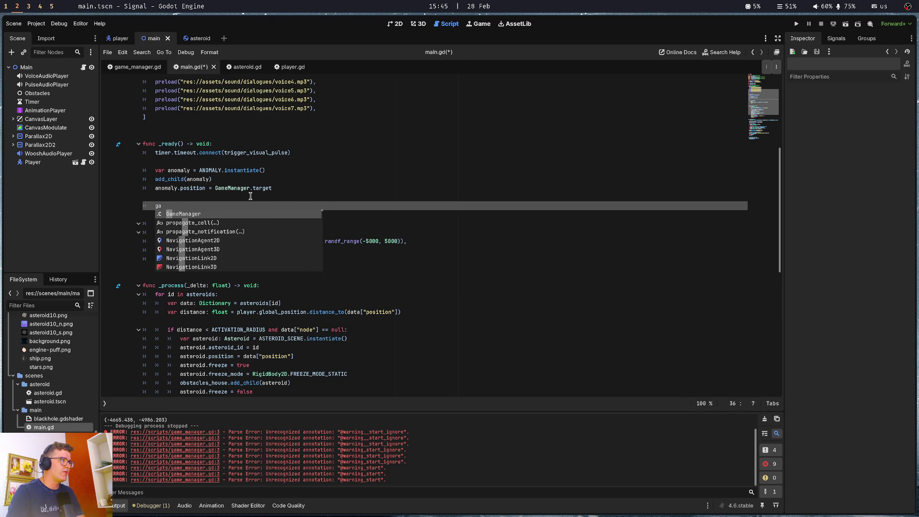
key(Return)
text(.pl)
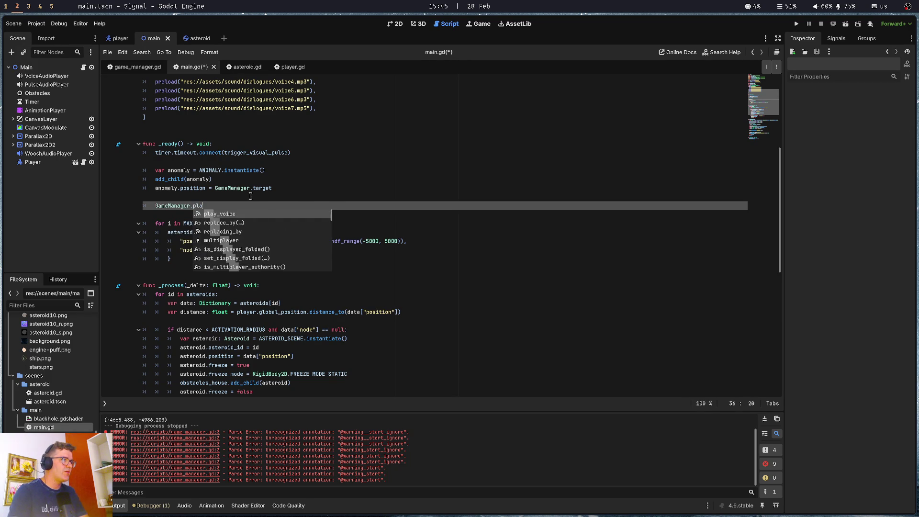
key(Return)
text(.)
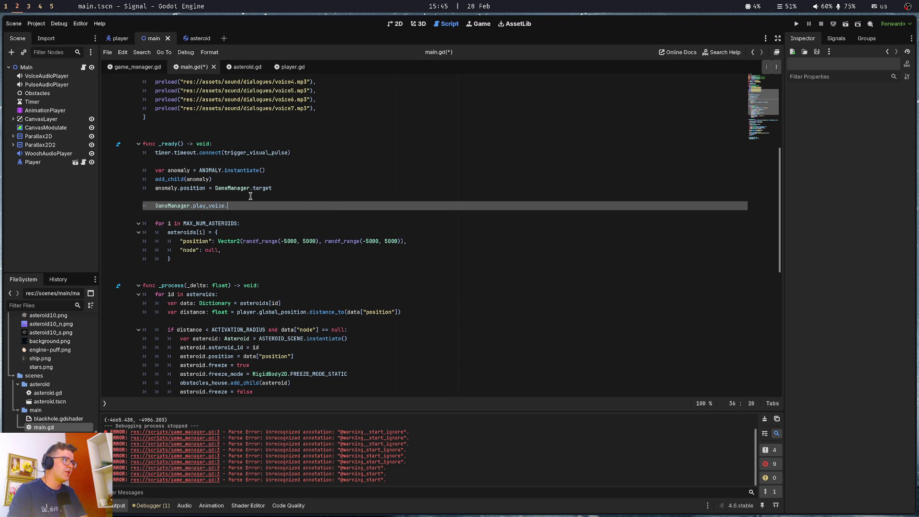
text(connect()
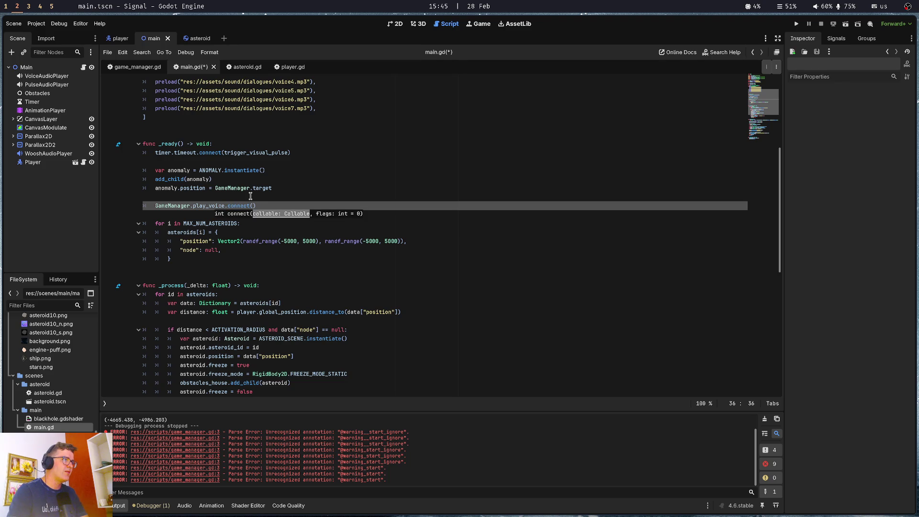
text(_play_voic)
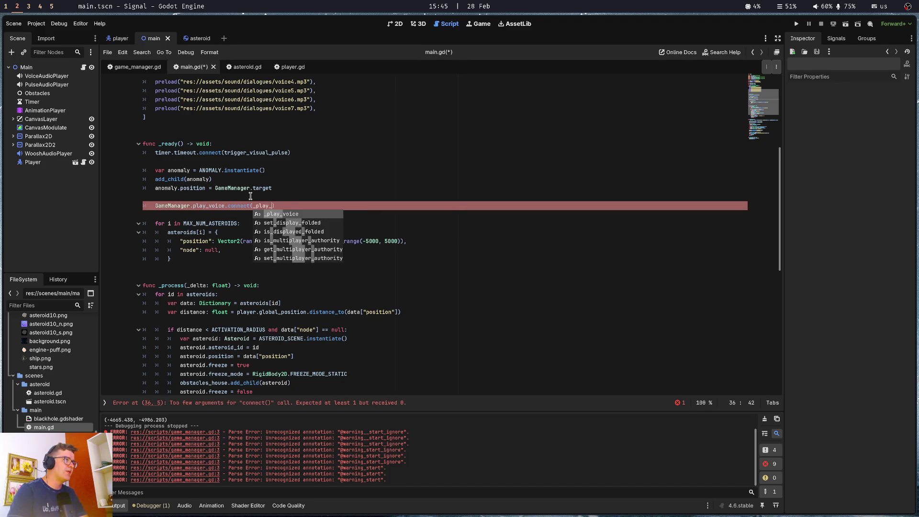
text(e))
key(ctrl+s)
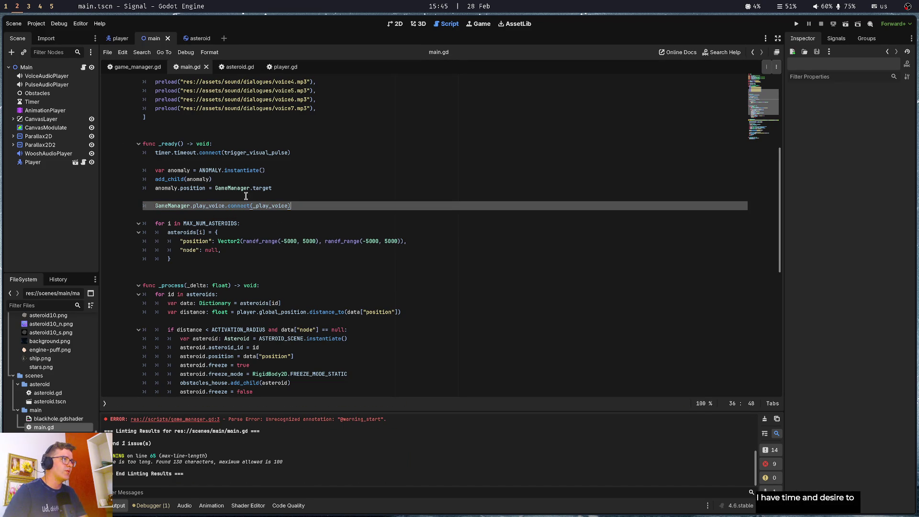
Dismiss the connect documentation popup and review the blank lines around _ready.
mouse_move(247, 208)
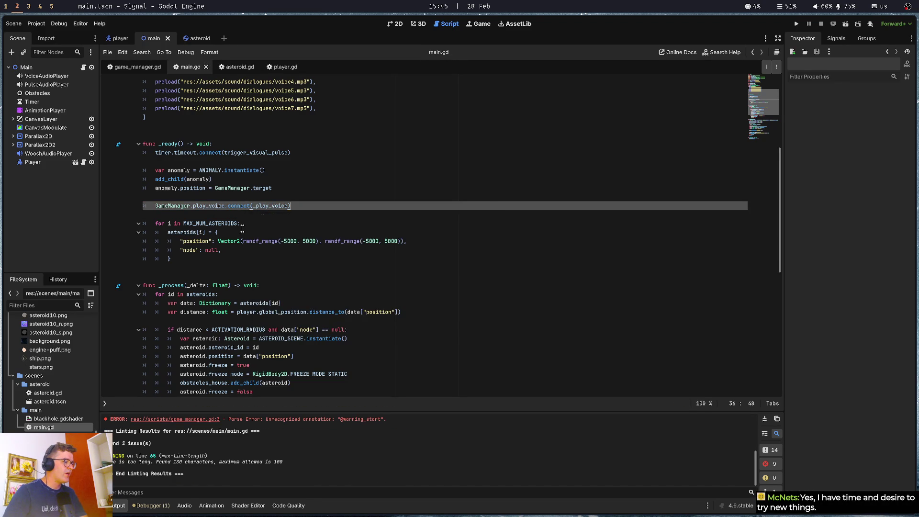
click(209, 234)
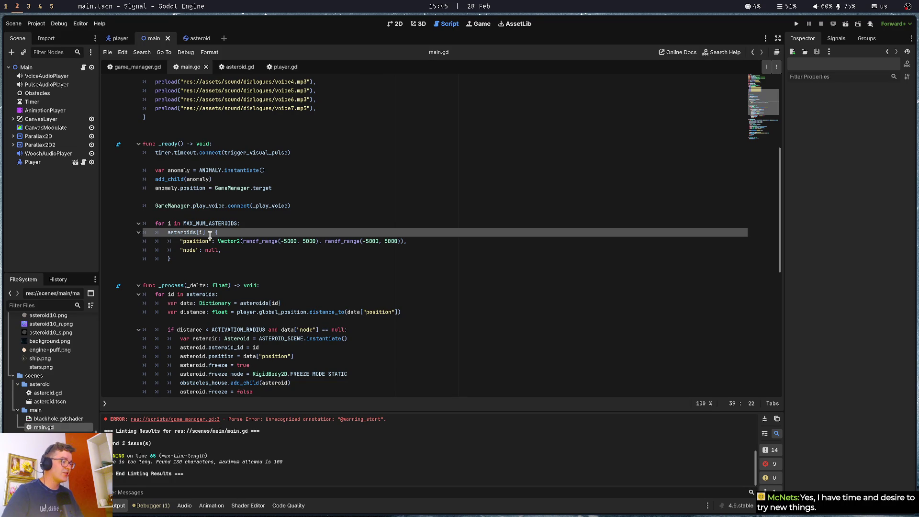
click(240, 214)
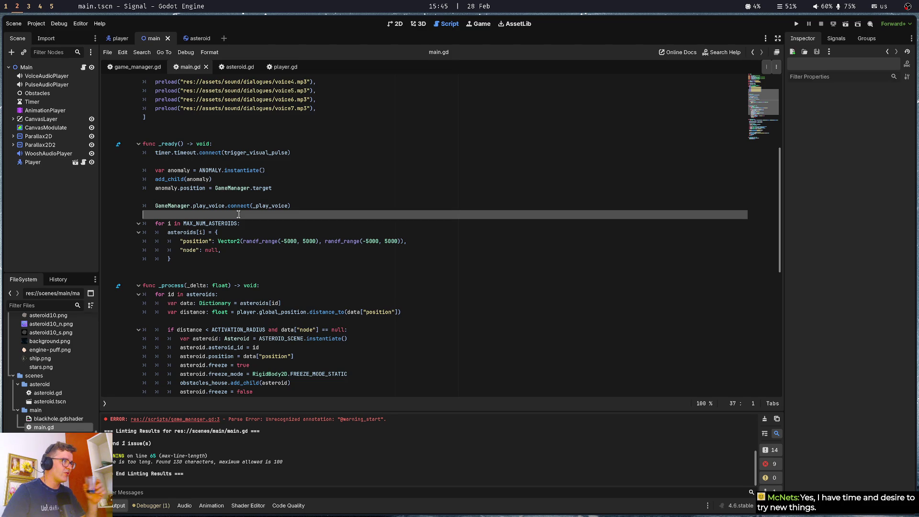
click(240, 188)
click(239, 161)
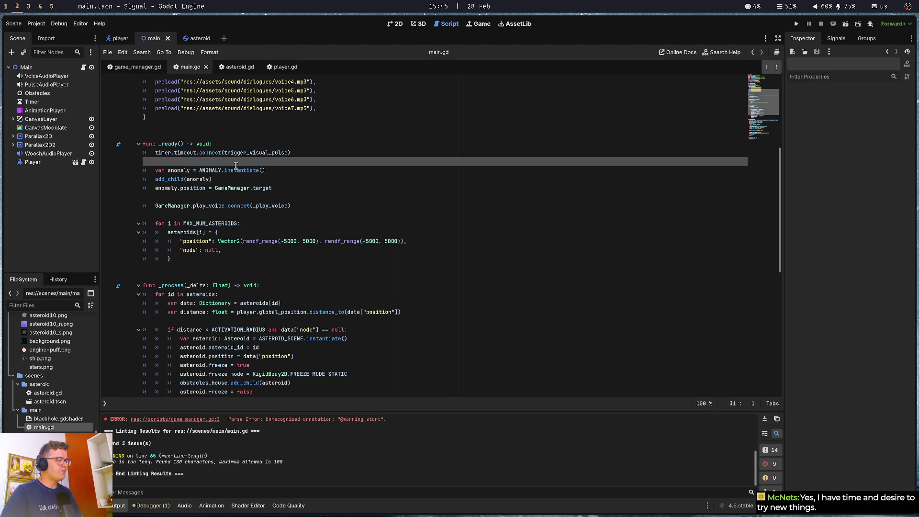
click(231, 133)
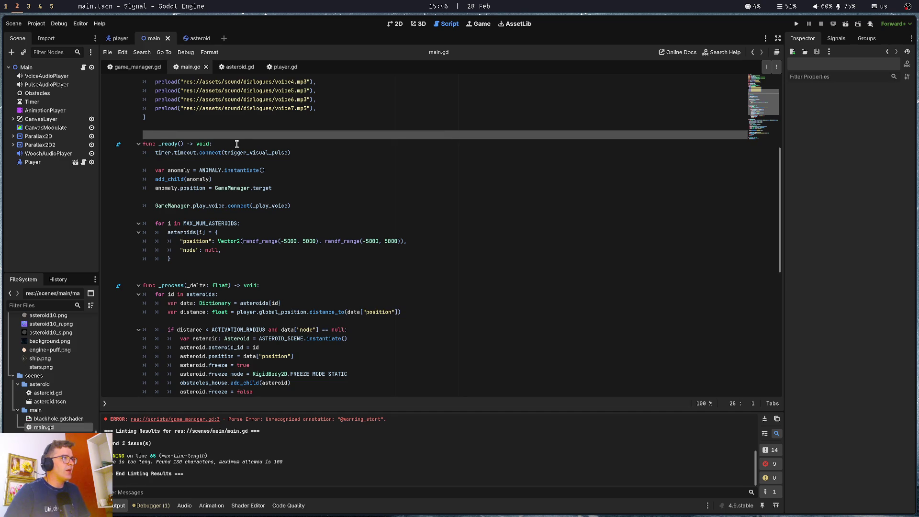
click(300, 160)
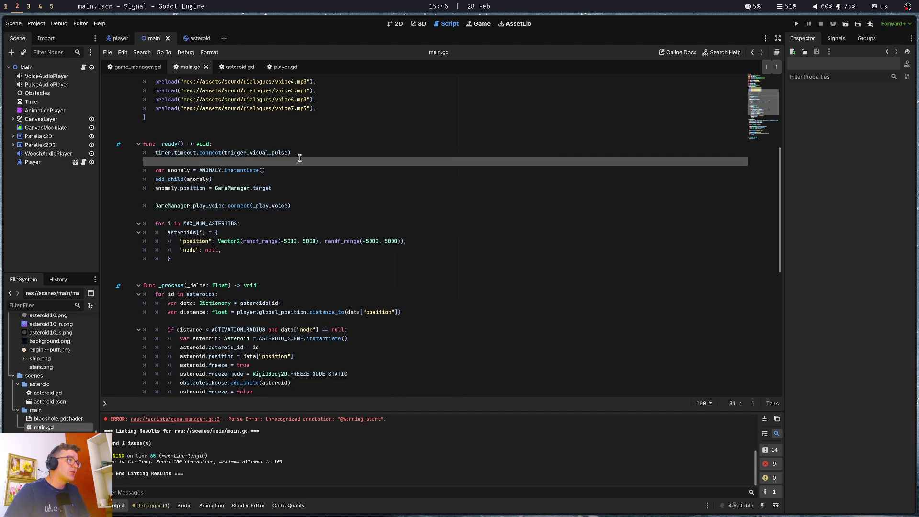
Scroll main.gd to the _play_voice voices[index] lines, then switch to asteroid.gd.
click(302, 223)
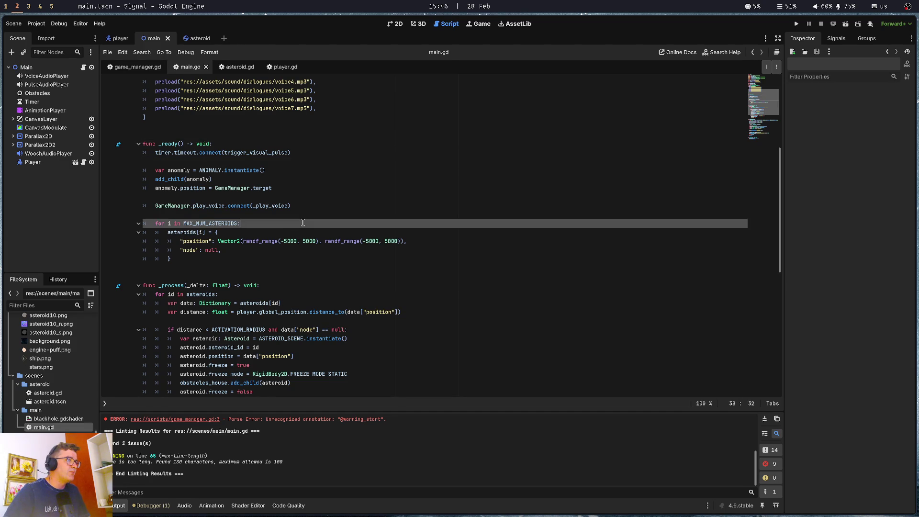
scroll(303, 224, down, 10)
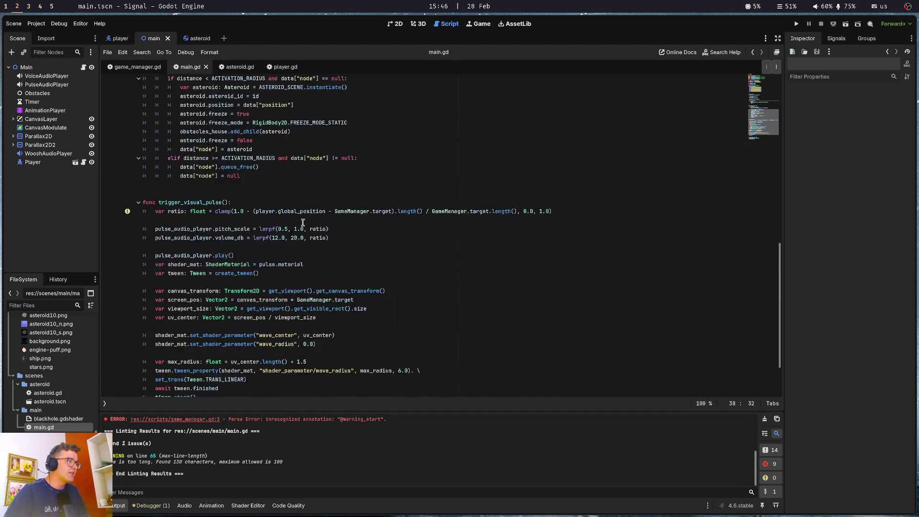
click(203, 357)
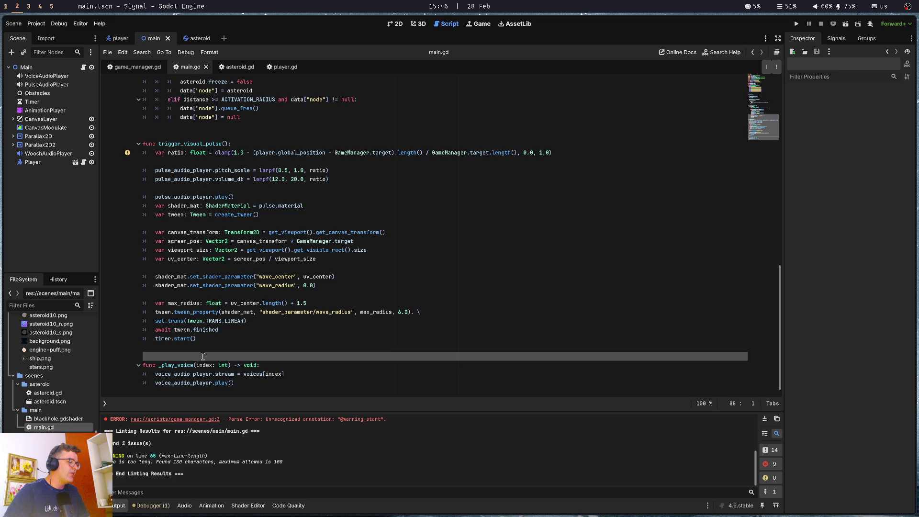
click(256, 383)
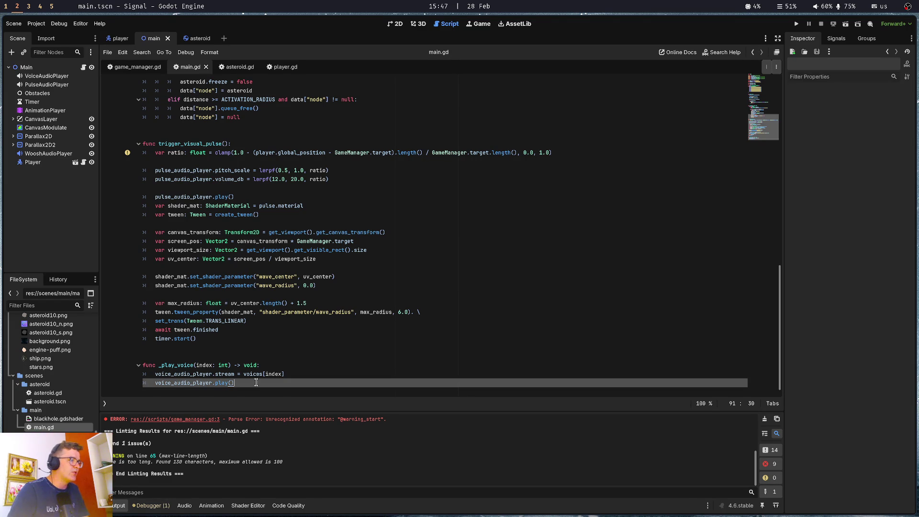
key(Up)
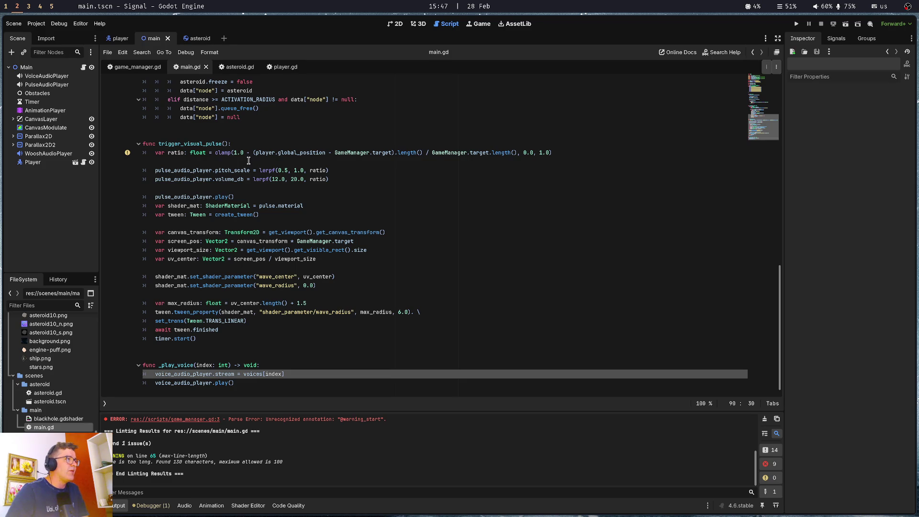
click(236, 70)
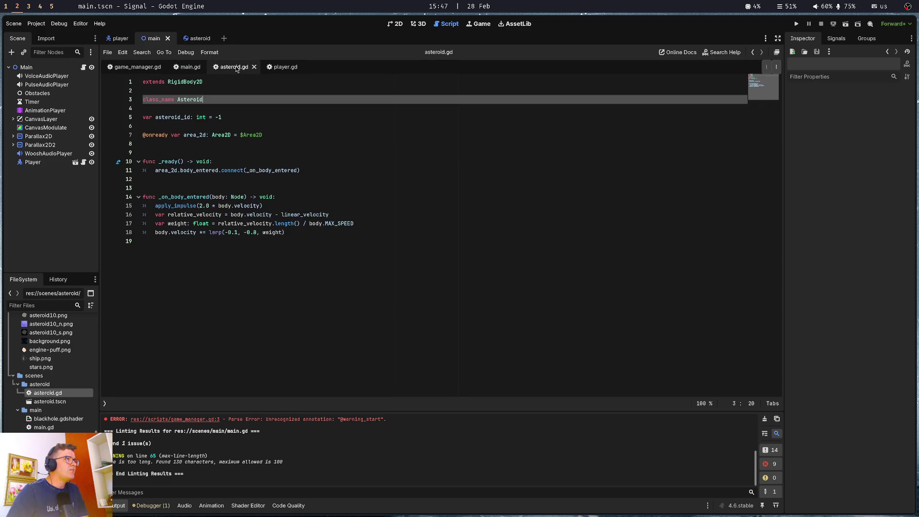
click(238, 126)
click(248, 107)
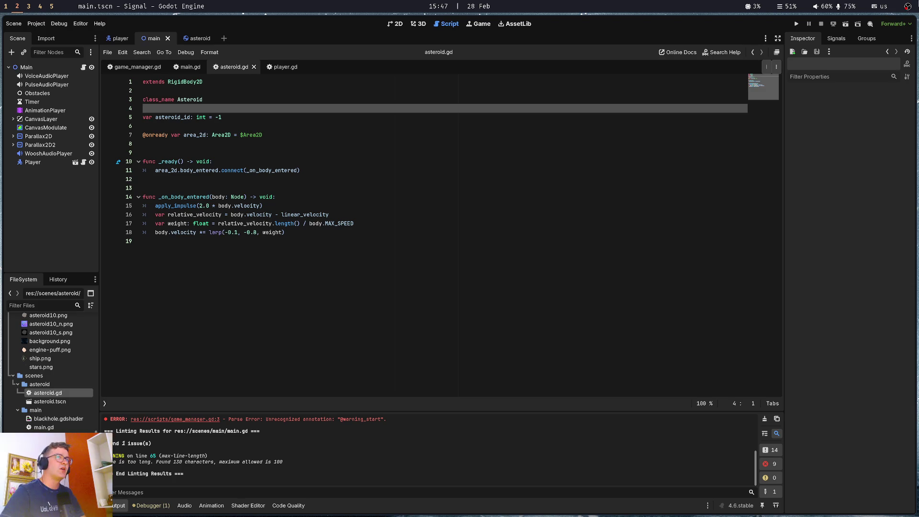
mouse_move(450, 4)
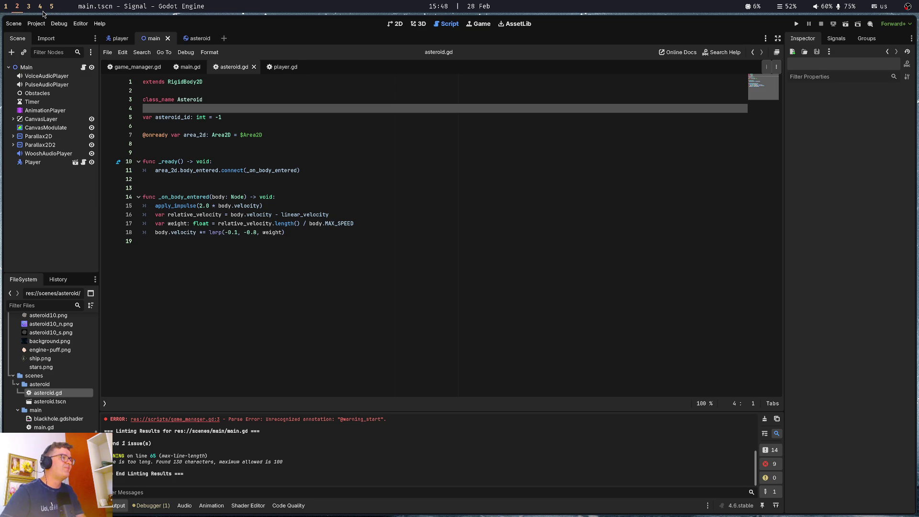
click(287, 144)
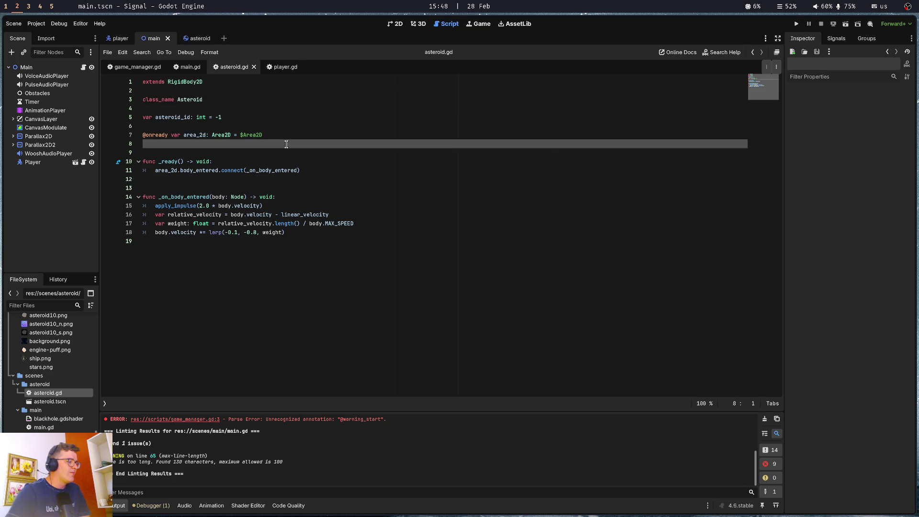
key(Down)
key(Up)
key(Up)
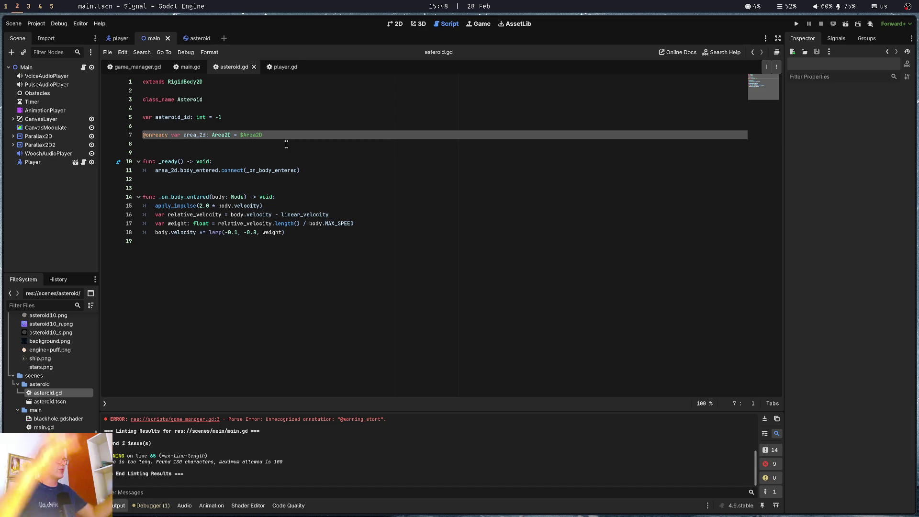
key(ctrl+s)
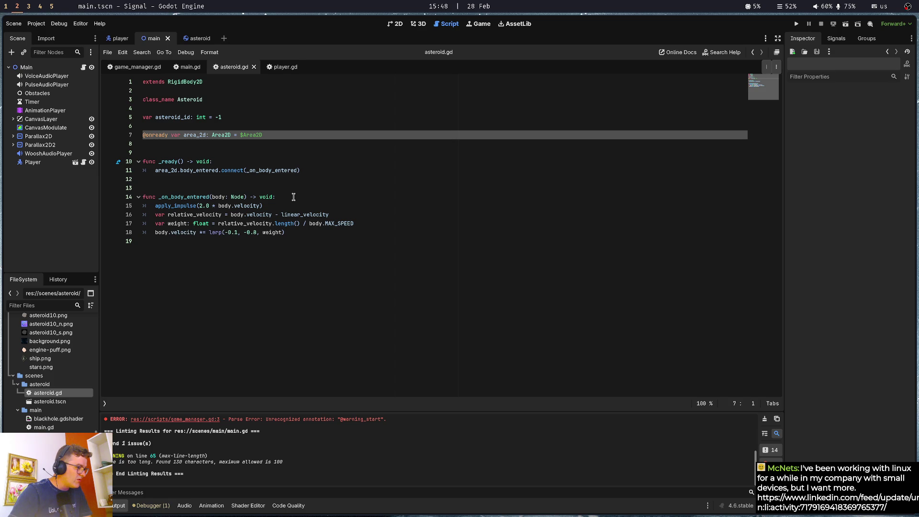
click(319, 263)
Open the LinkedIn link from Twitch chat in a new tab and view the original Uno Platform post.
key(super+1)
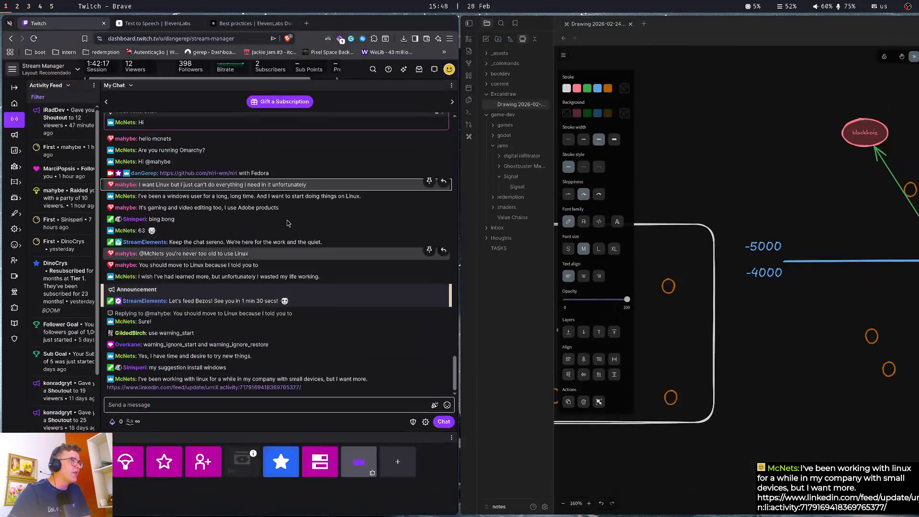
middle_click(206, 387)
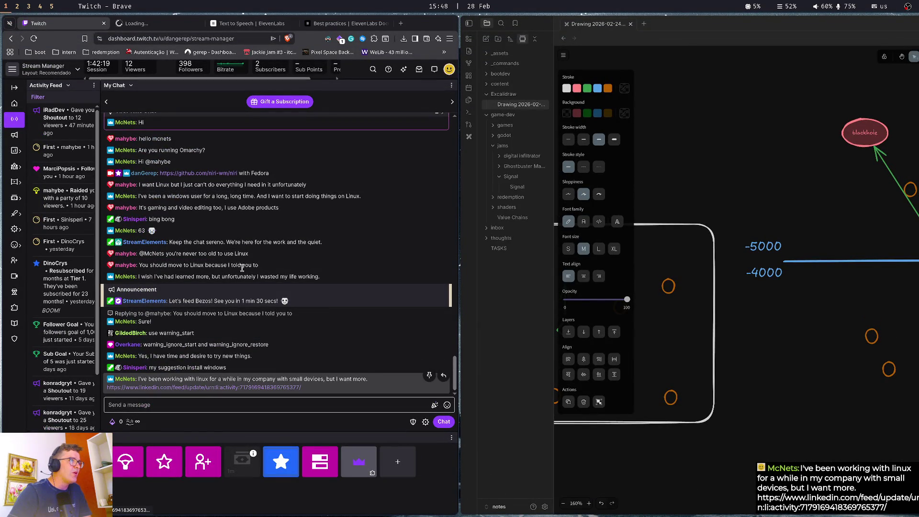
click(136, 25)
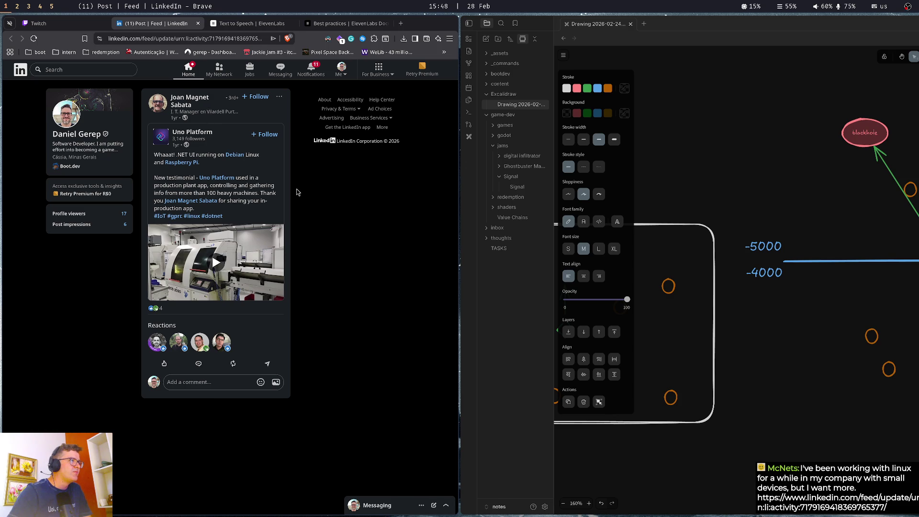
click(216, 178)
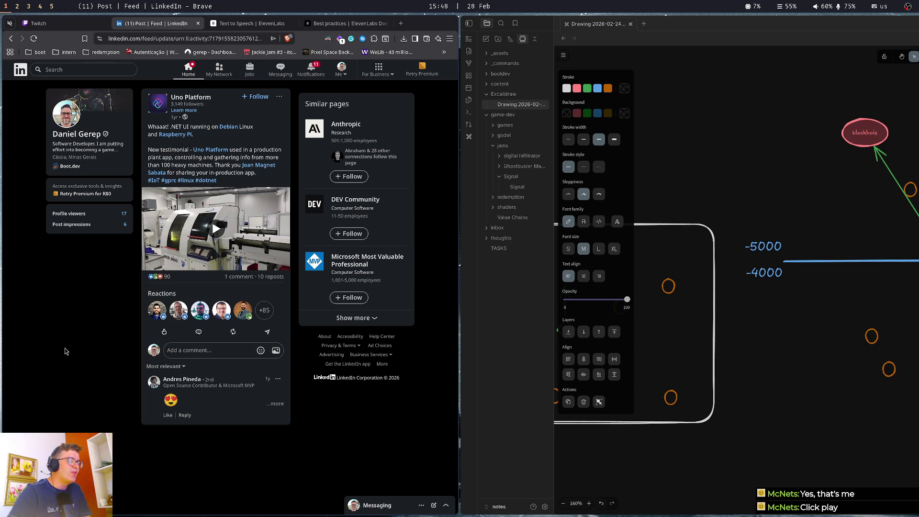
Load the YouTube home page from the address bar.
key(ctrl+l)
text(you)
key(Return)
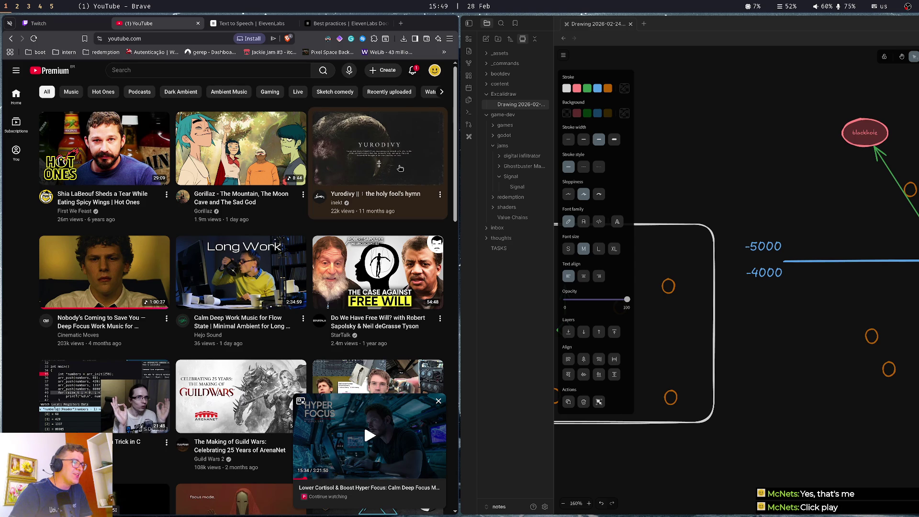
Close the miniplayer and search YouTube for 'neil degrasse tyson getting old'.
click(439, 400)
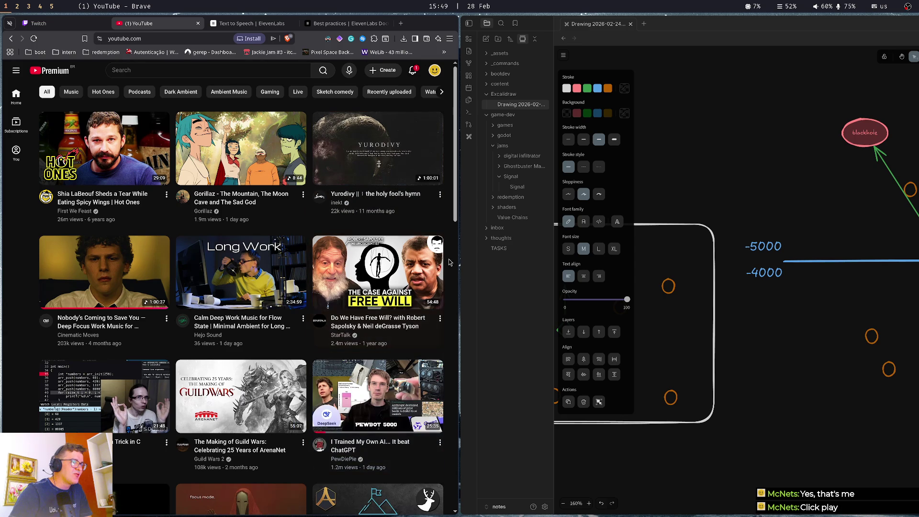
scroll(435, 384, down, 5)
scroll(439, 270, up, 5)
click(213, 70)
text(neil)
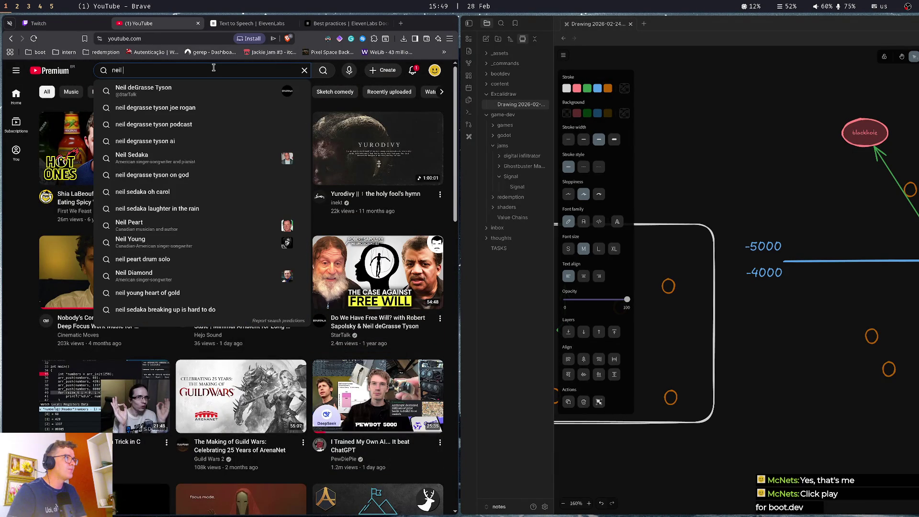
text( degrasse tyson getting old)
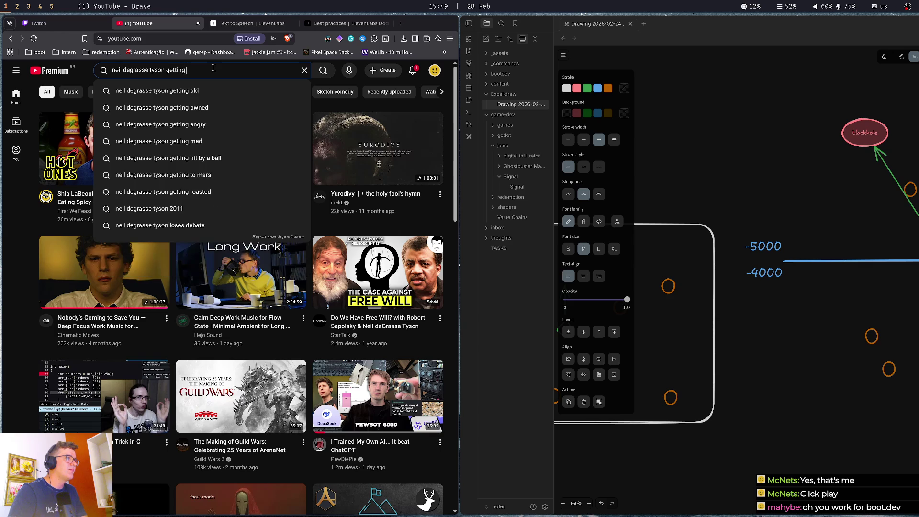
key(Return)
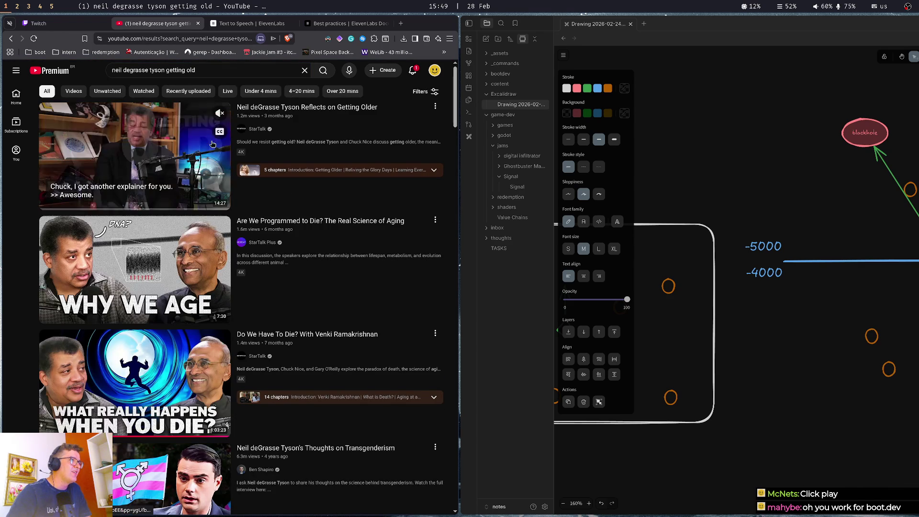
Copy a clean link to the first result and close the YouTube tab.
right_click(307, 109)
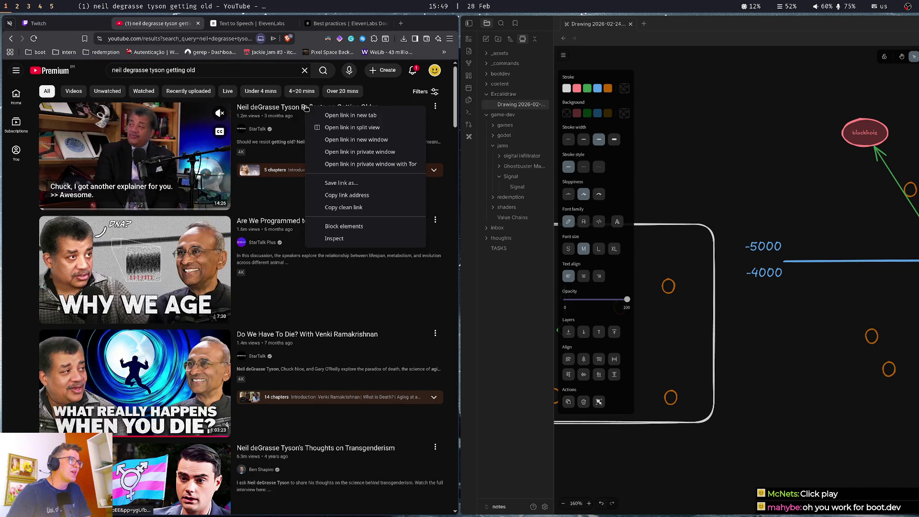
click(355, 207)
key(ctrl+w)
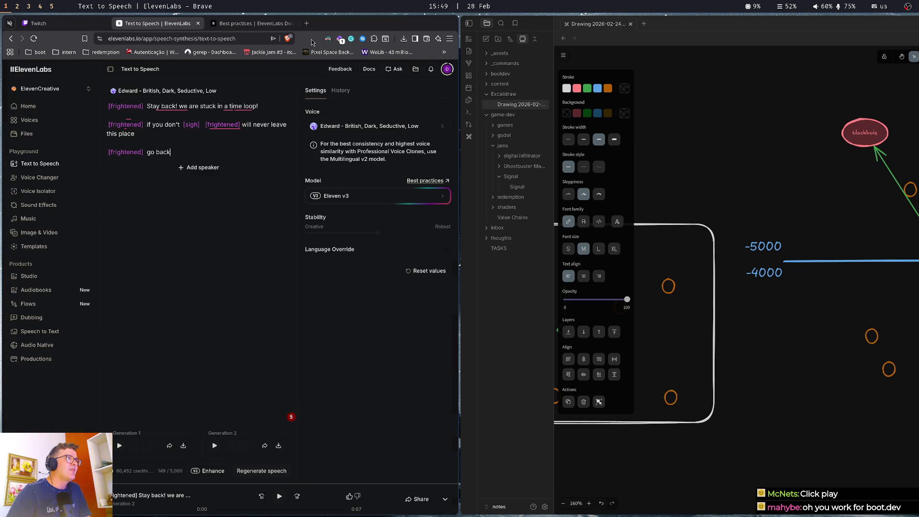
Paste the copied YouTube link into the Twitch stream chat and send it.
key(ctrl+shift+Tab)
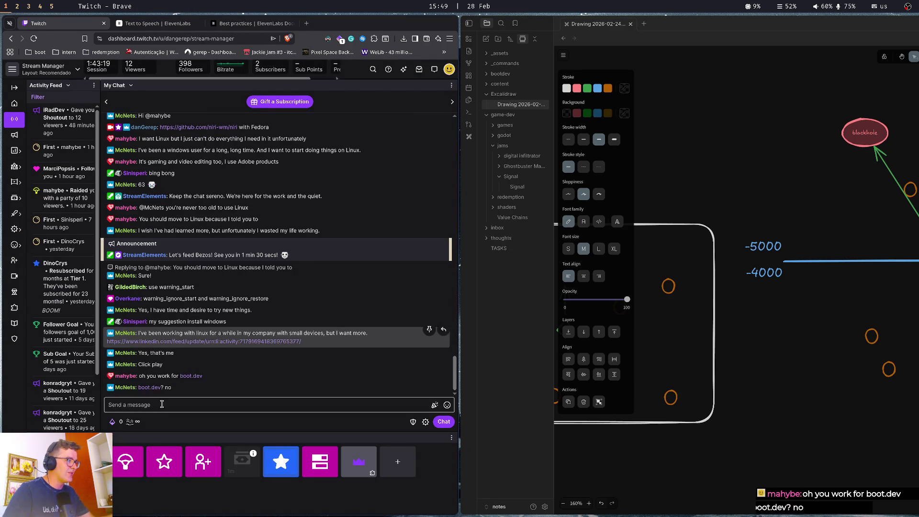
click(277, 405)
text(https://www.youtube.com/watch?v=2C-Hy9NFbEE)
key(Return)
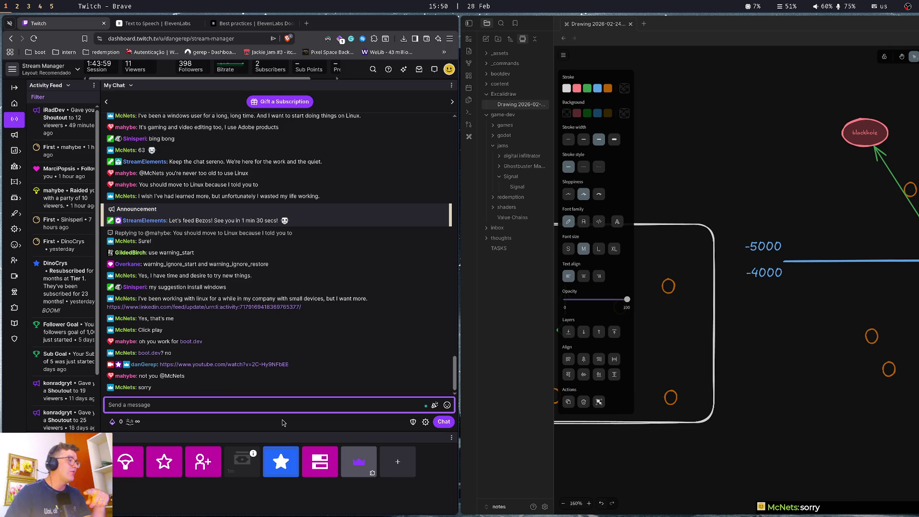
click(283, 423)
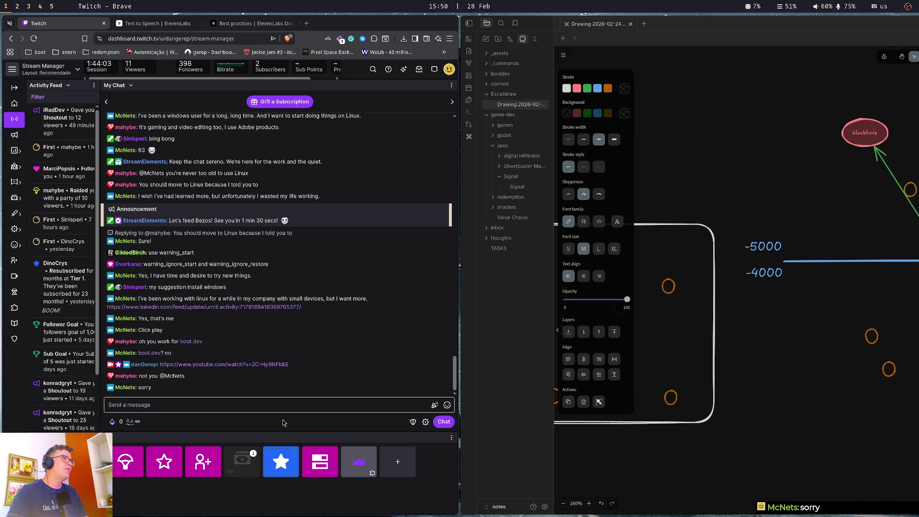
Cycle through the browser tabs, then return to Godot at line 18 of asteroid.gd.
key(ctrl+Tab)
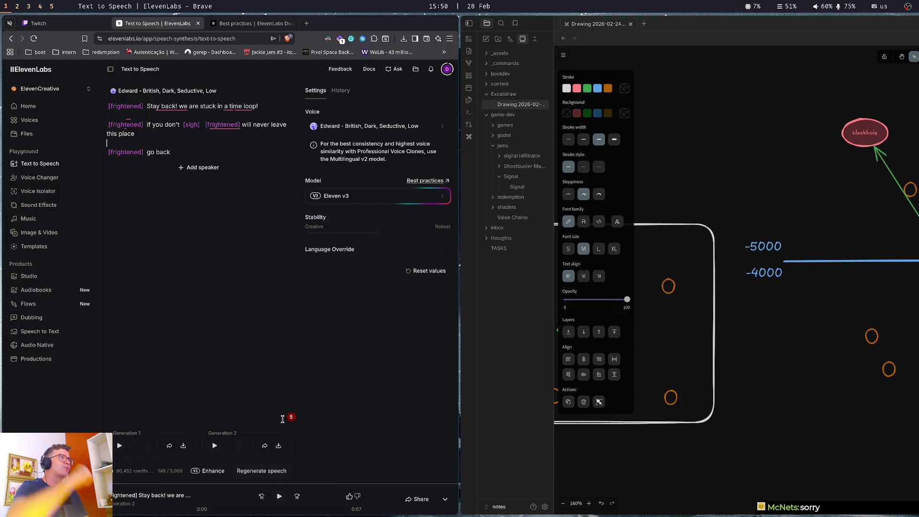
key(ctrl+Tab)
key(ctrl+shift+Tab)
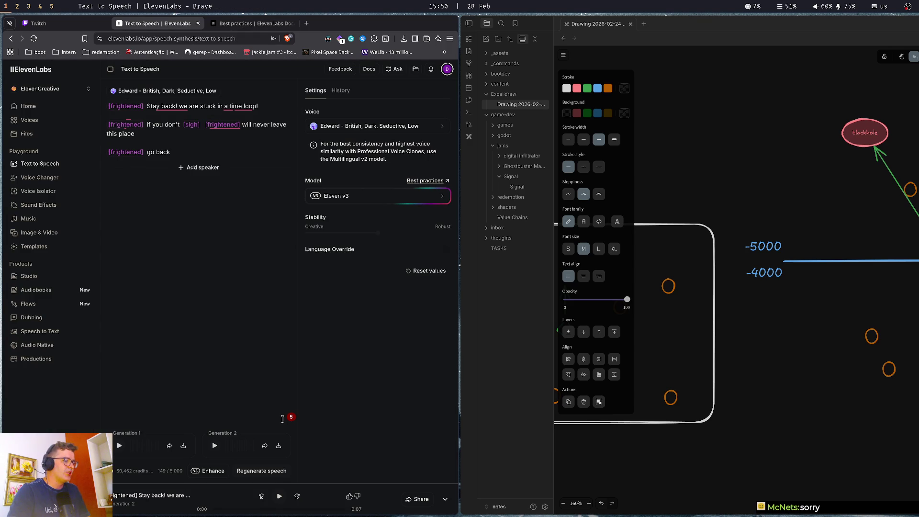
key(super+Down)
key(super+Up)
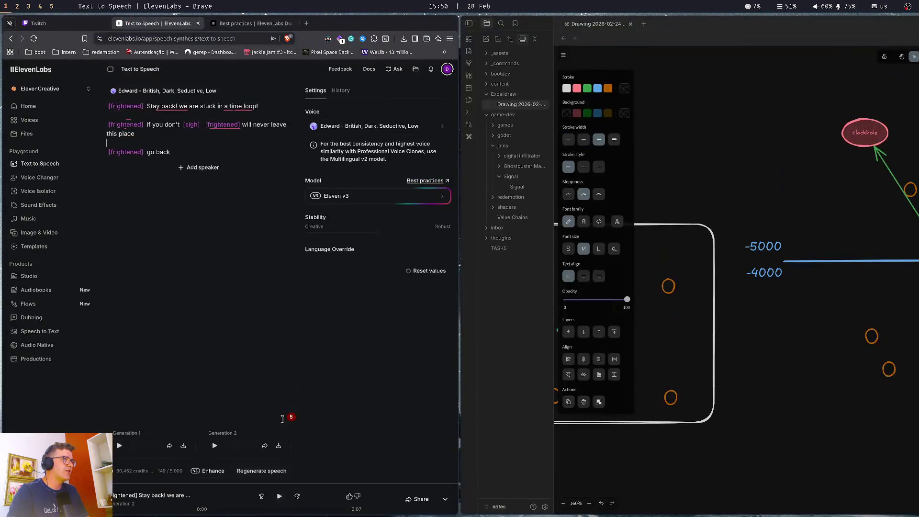
key(super+2)
key(Up)
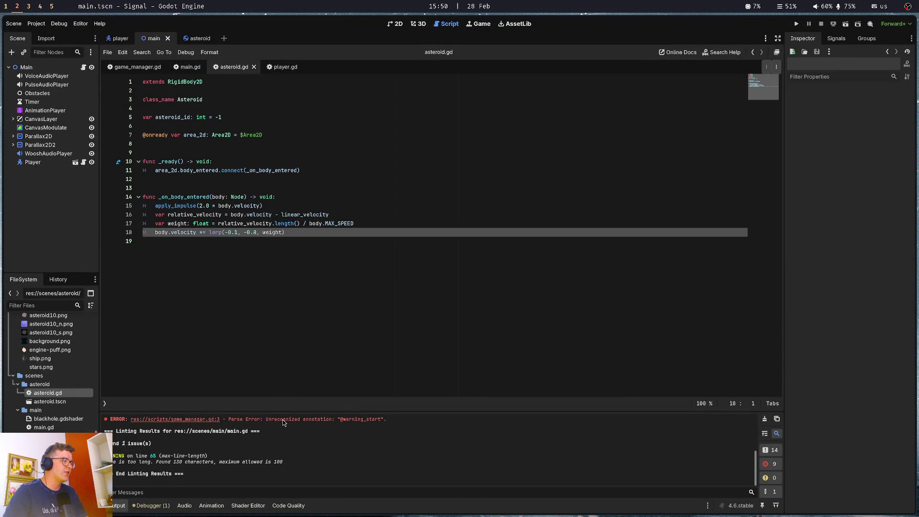
key(ctrl+s)
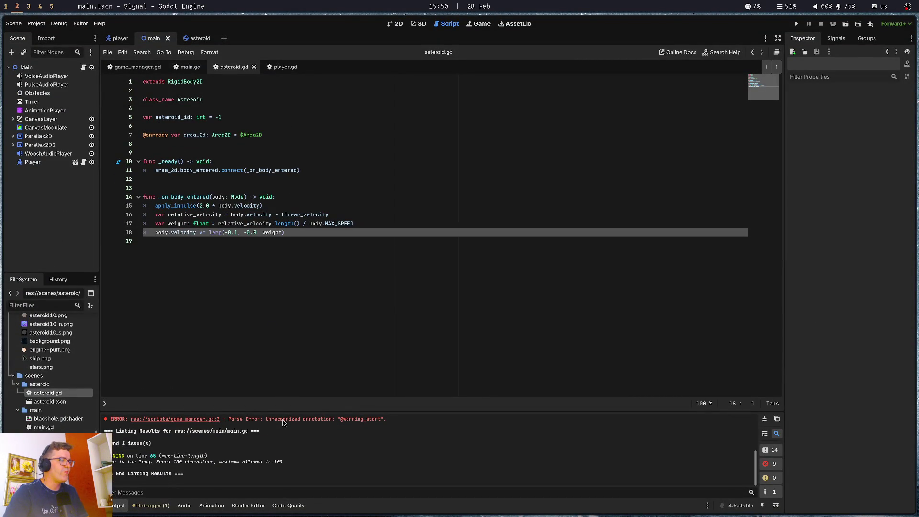
key(Up)
key(Up)
key(Up)
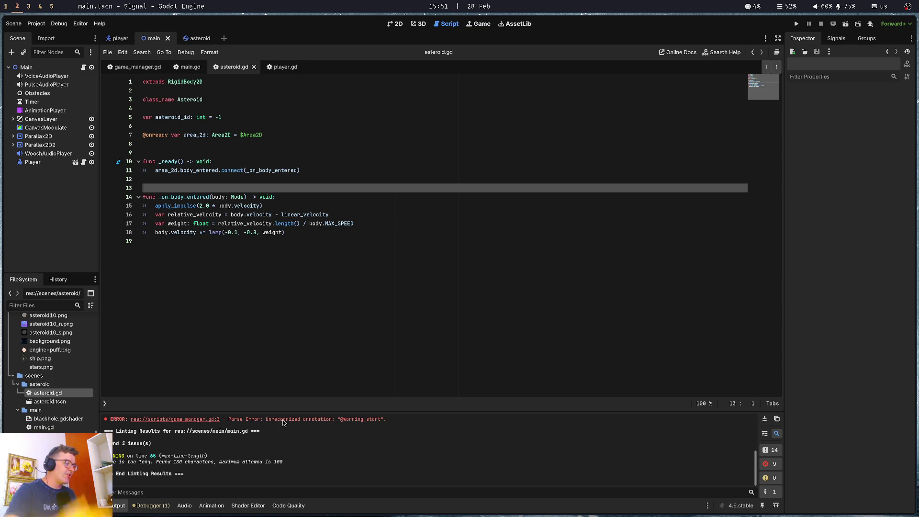
click(229, 160)
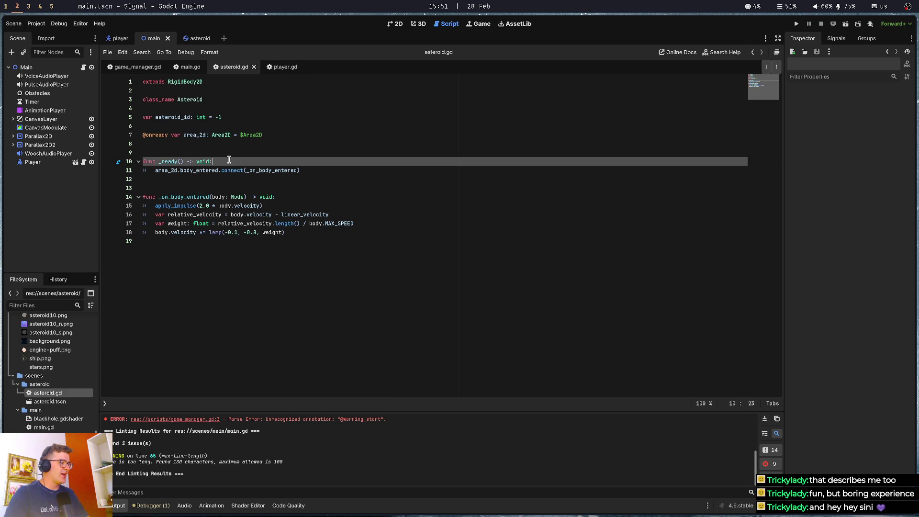
key(ctrl+s)
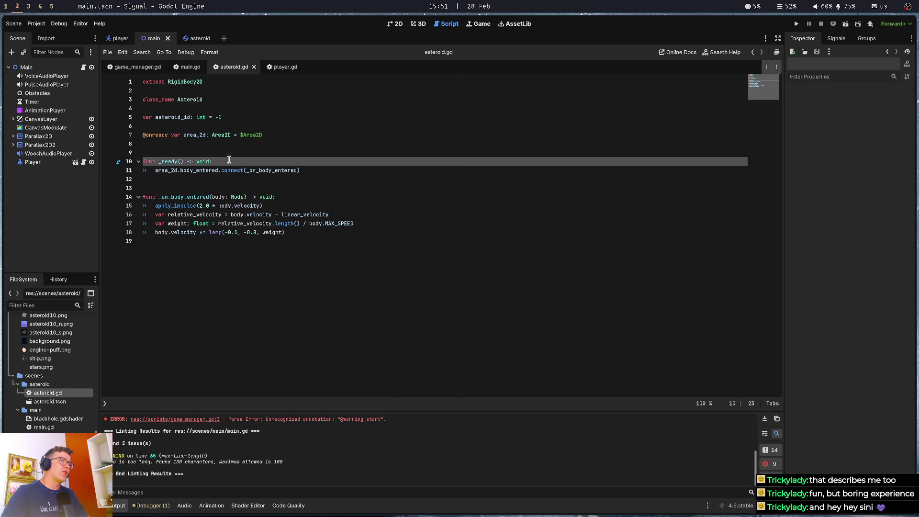
click(231, 153)
click(242, 127)
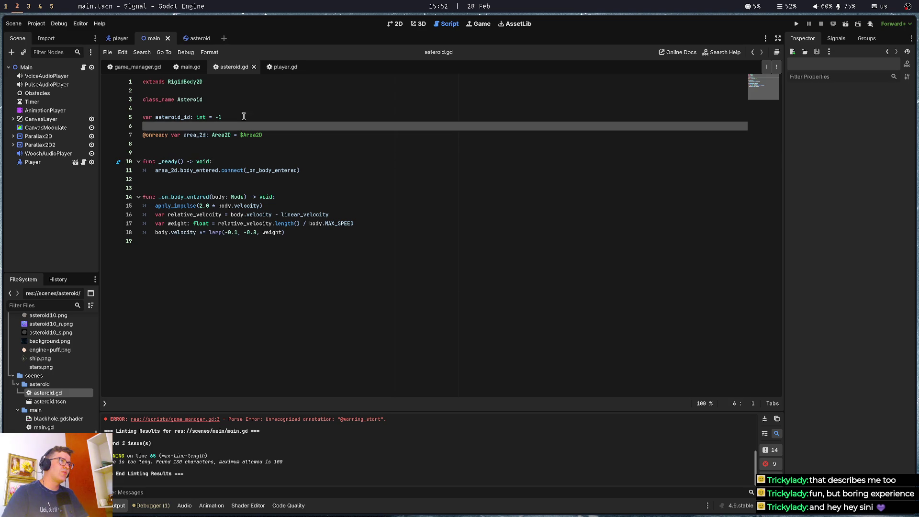
click(244, 109)
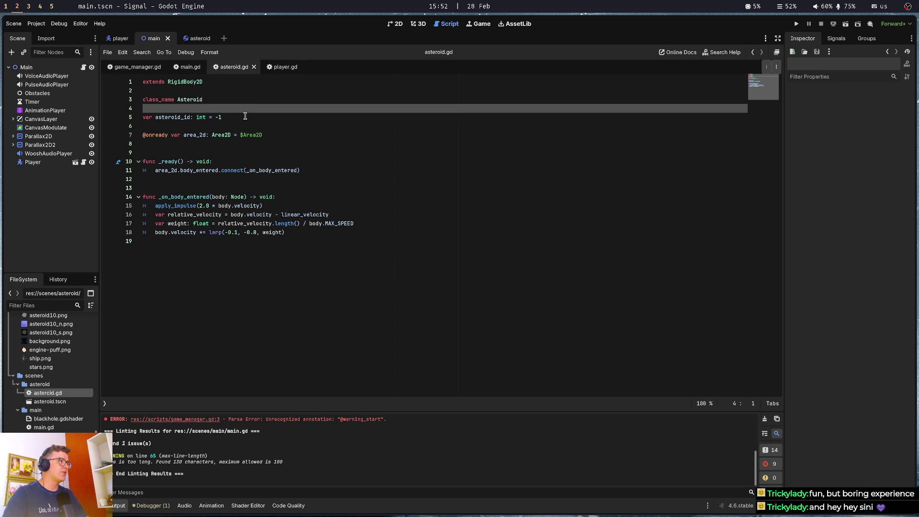
click(245, 117)
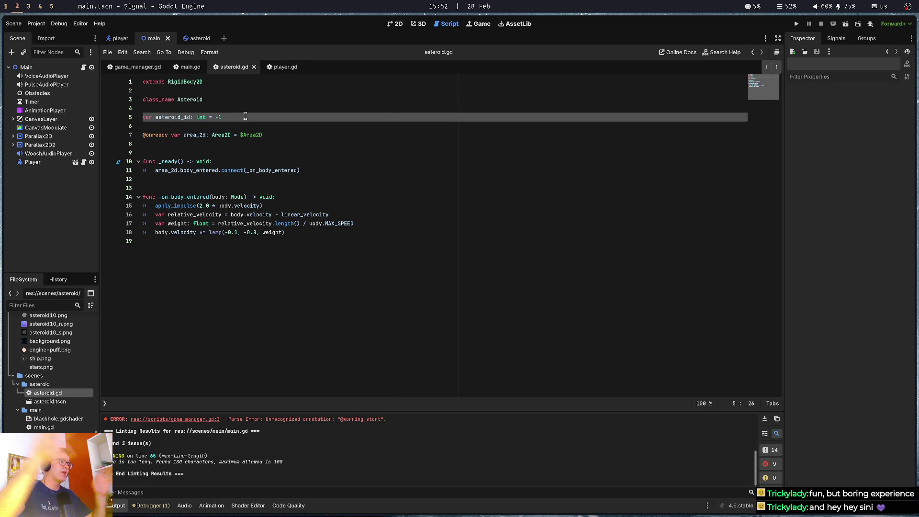
click(305, 178)
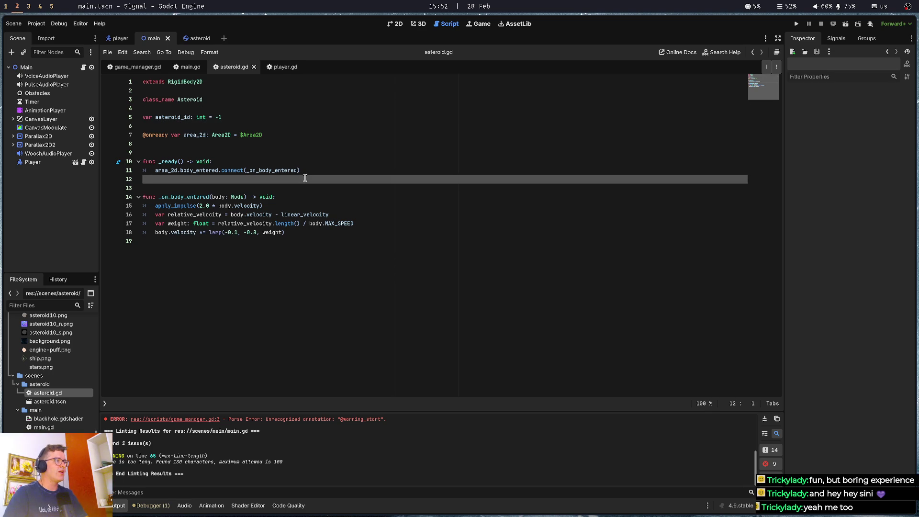
click(303, 186)
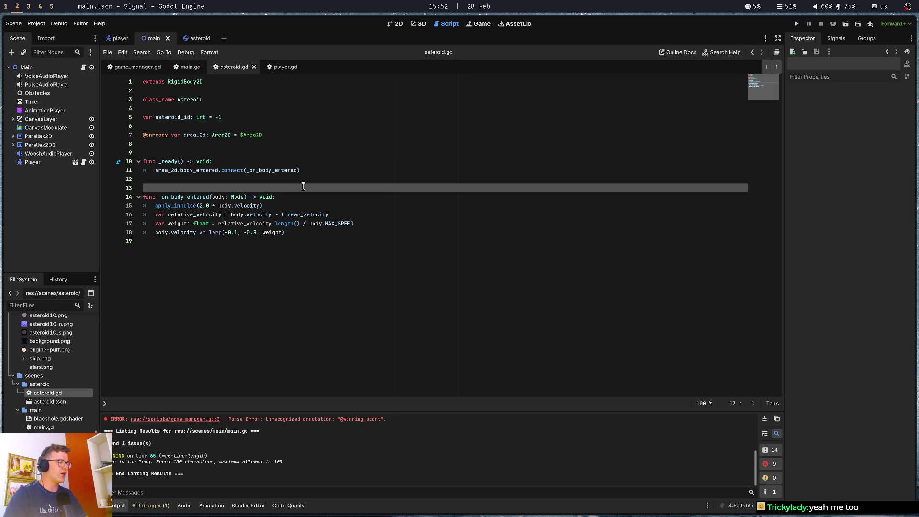
key(Down)
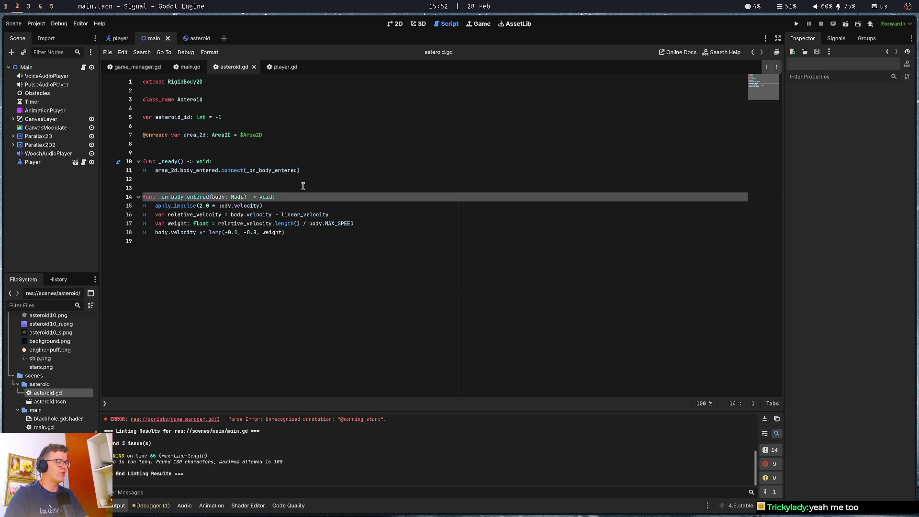
key(Up)
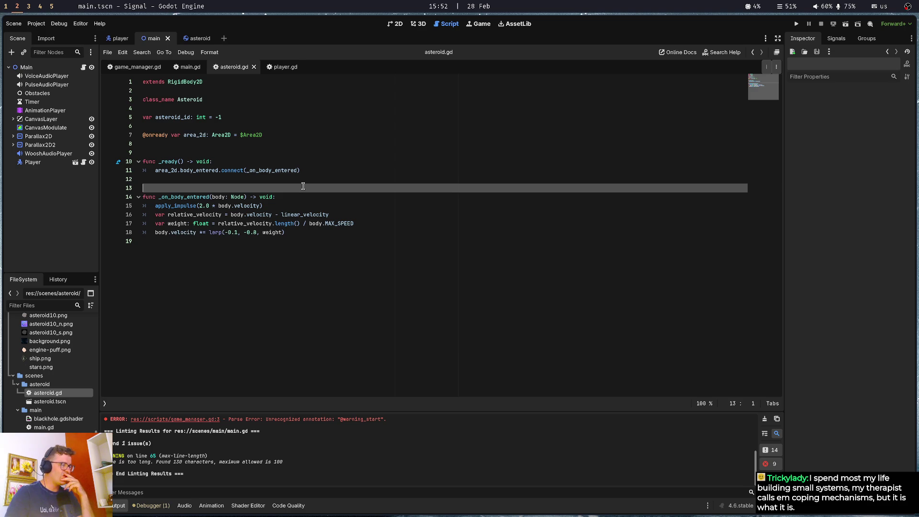
click(308, 147)
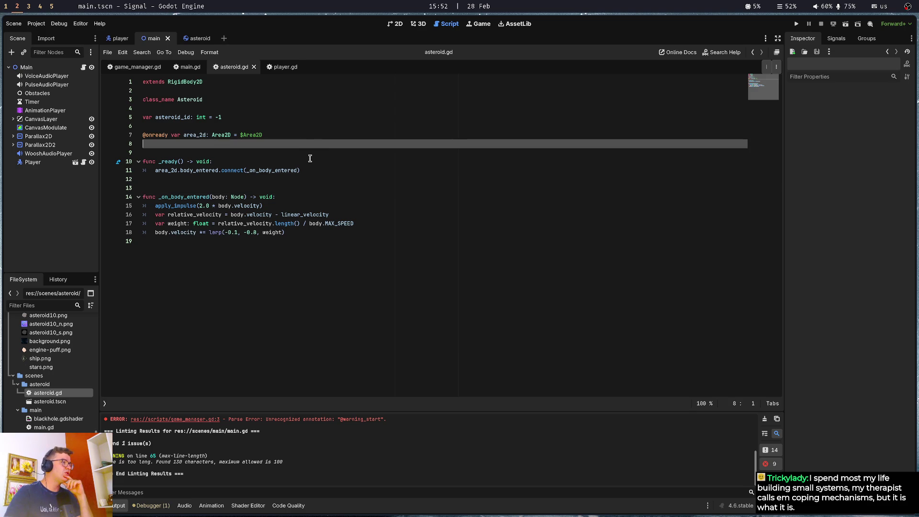
Click through asteroid.gd's area_2d declaration and body_entered connect lines.
click(308, 159)
click(307, 154)
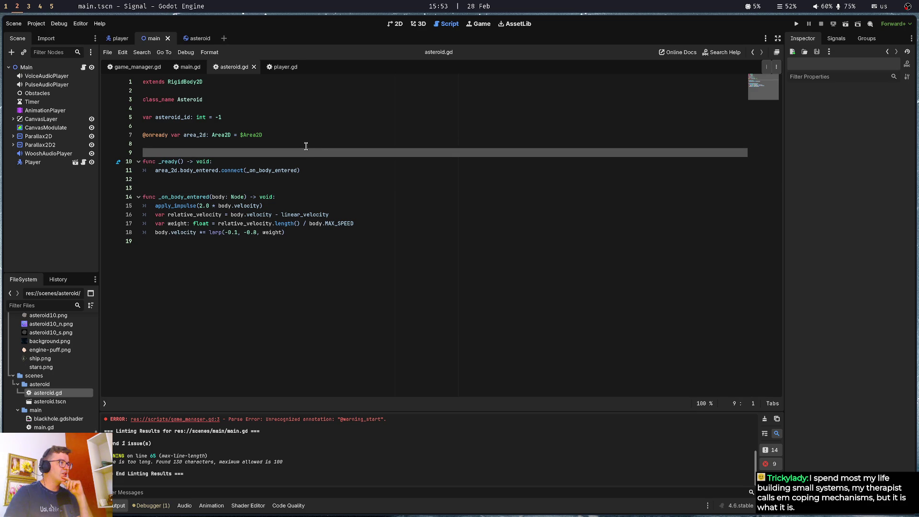
click(307, 144)
click(301, 125)
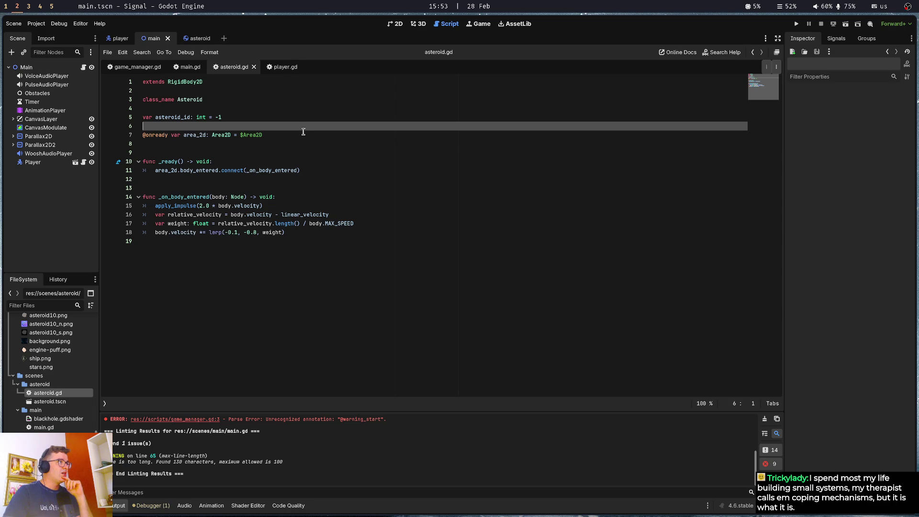
click(303, 134)
click(300, 140)
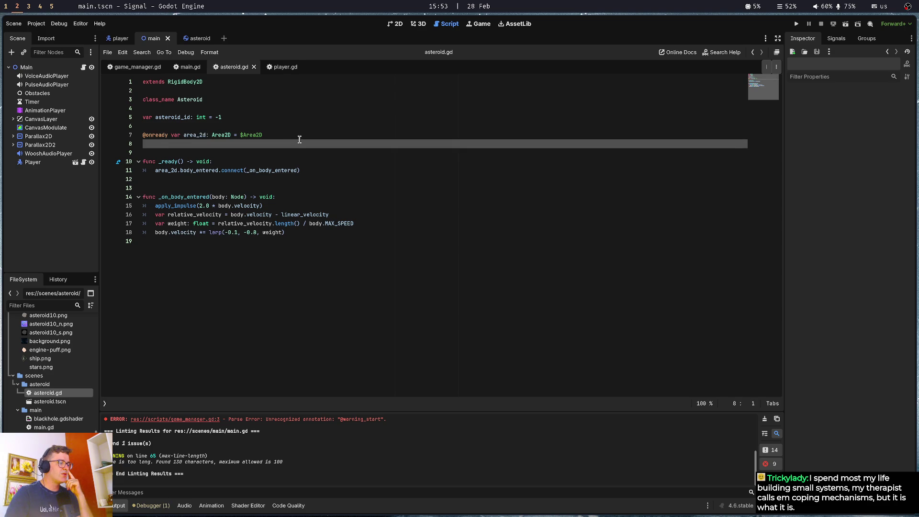
click(289, 130)
click(289, 133)
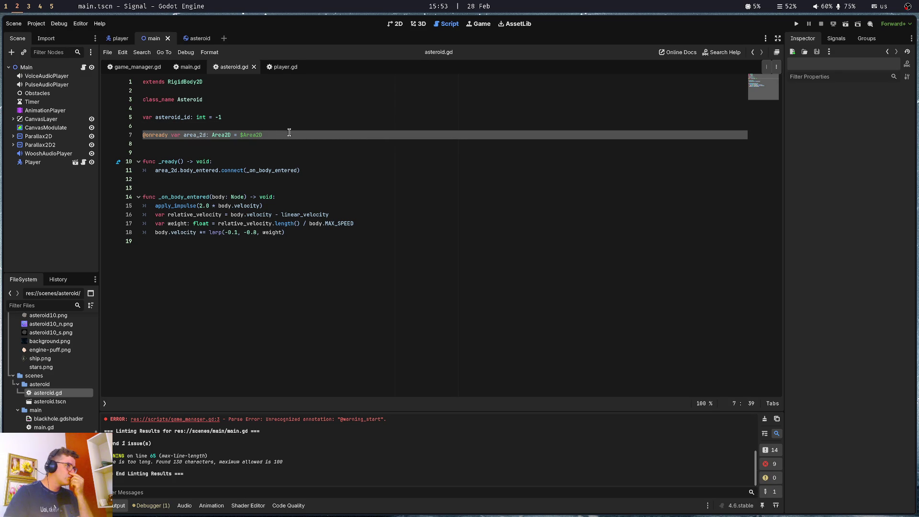
click(283, 152)
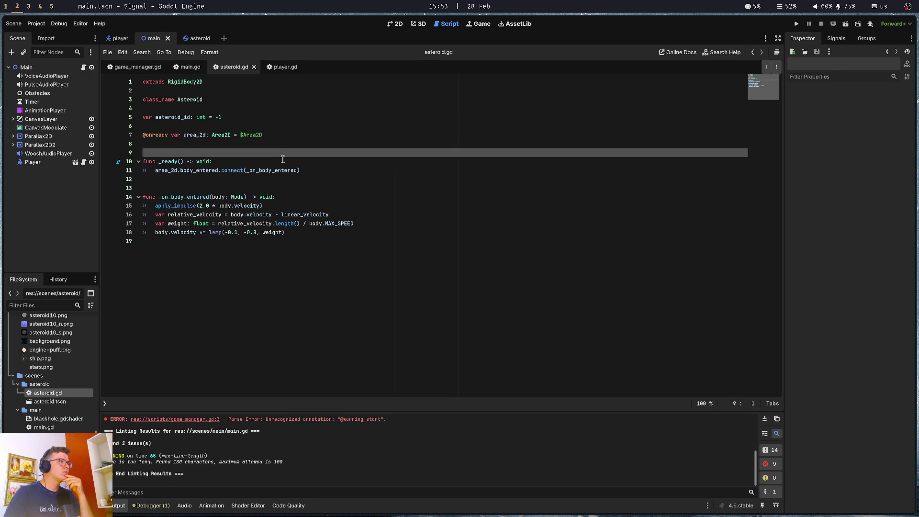
click(283, 163)
click(325, 172)
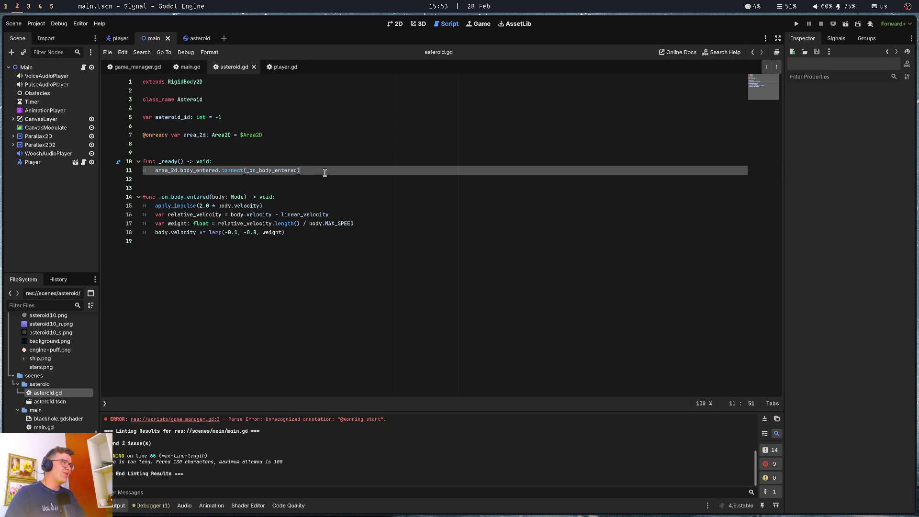
Review the apply_impulse and velocity lerp lines, then switch via main.gd to player.gd.
click(327, 188)
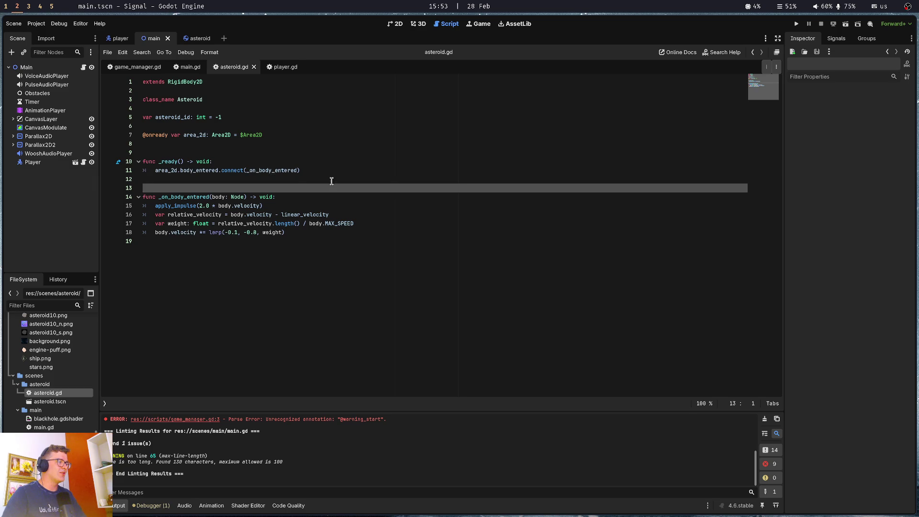
click(331, 180)
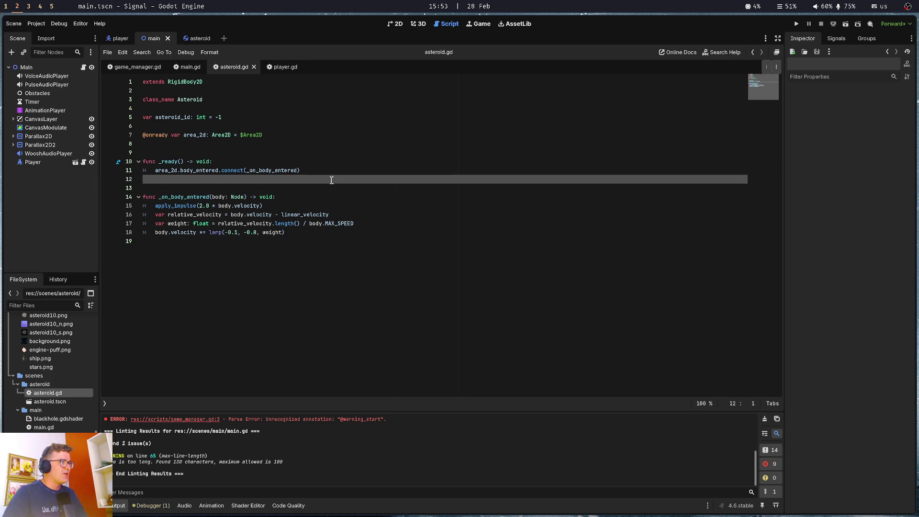
click(333, 175)
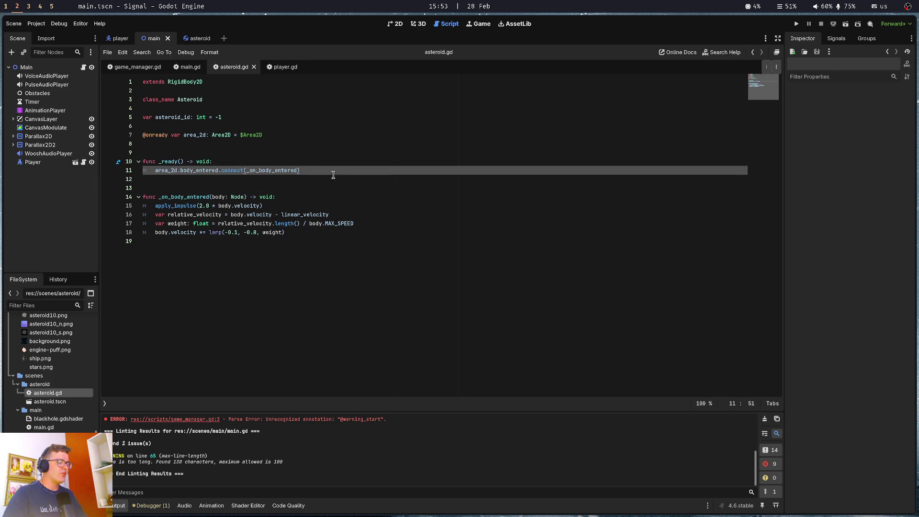
click(329, 201)
click(329, 206)
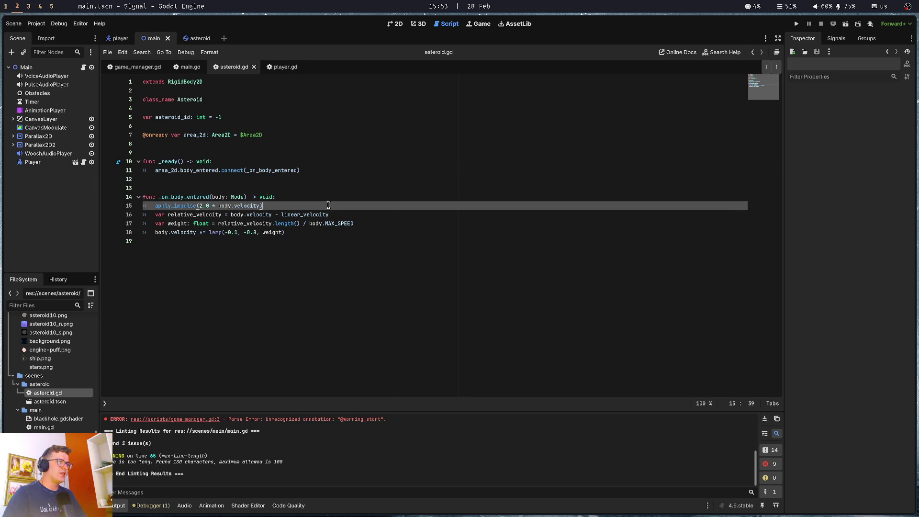
click(343, 214)
click(318, 243)
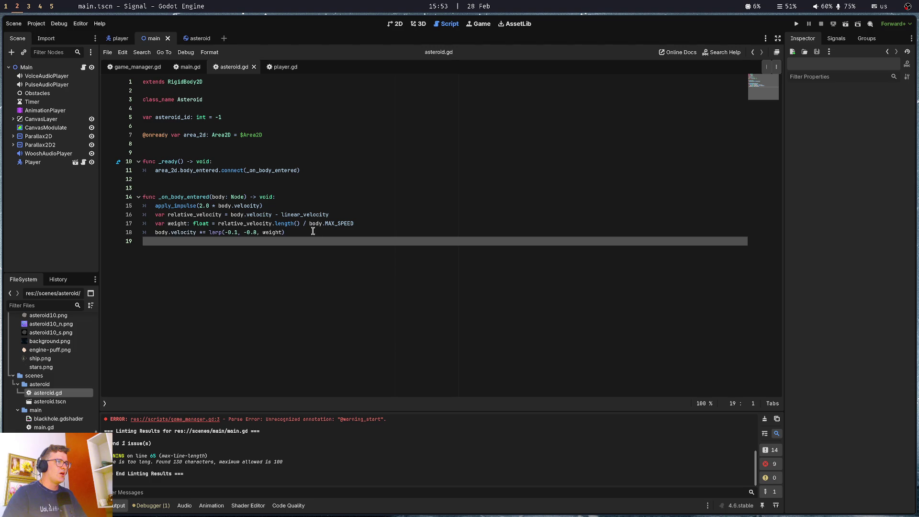
click(313, 231)
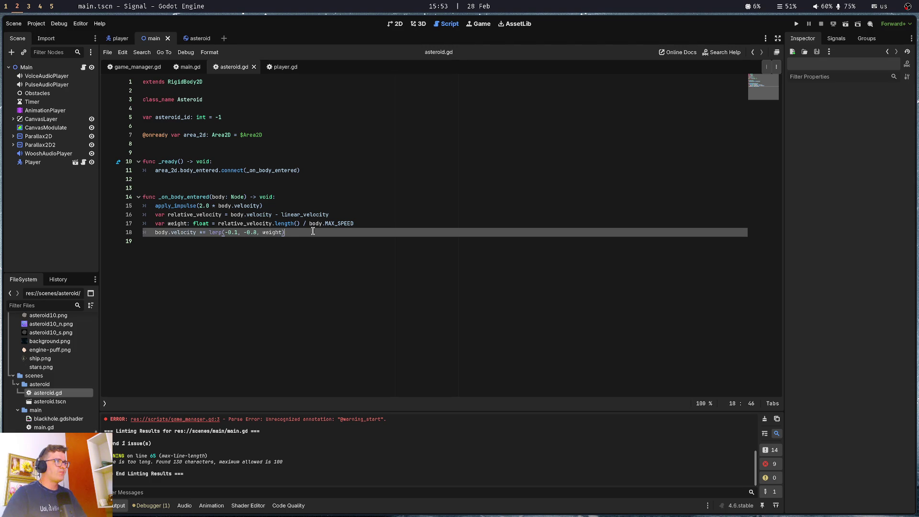
click(189, 67)
click(282, 67)
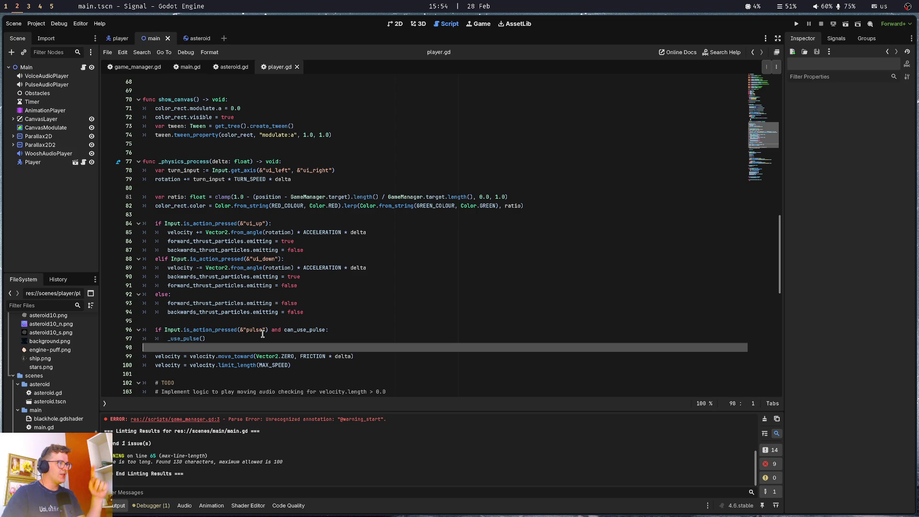
double_click(324, 197)
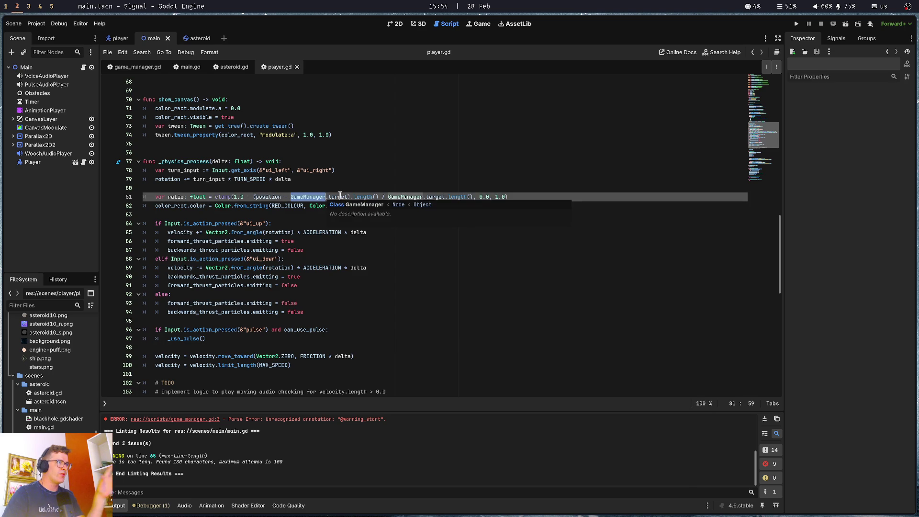
click(341, 197)
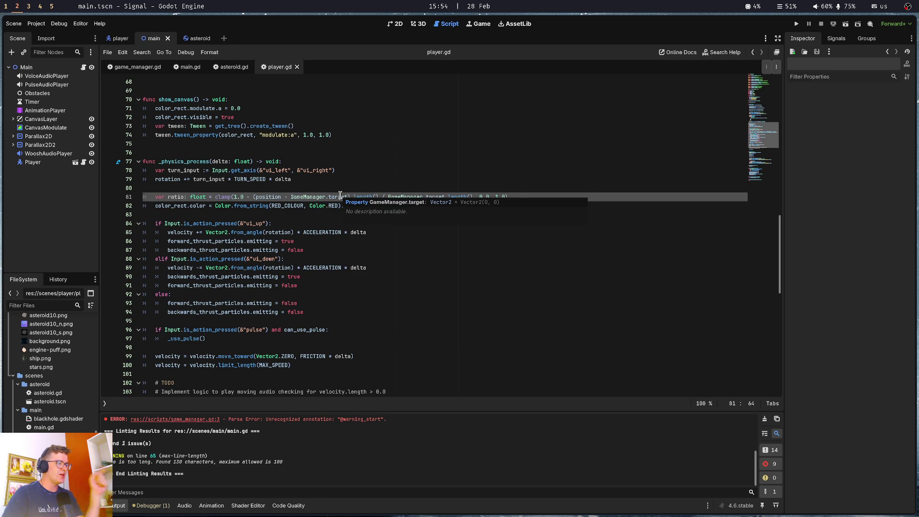
click(342, 187)
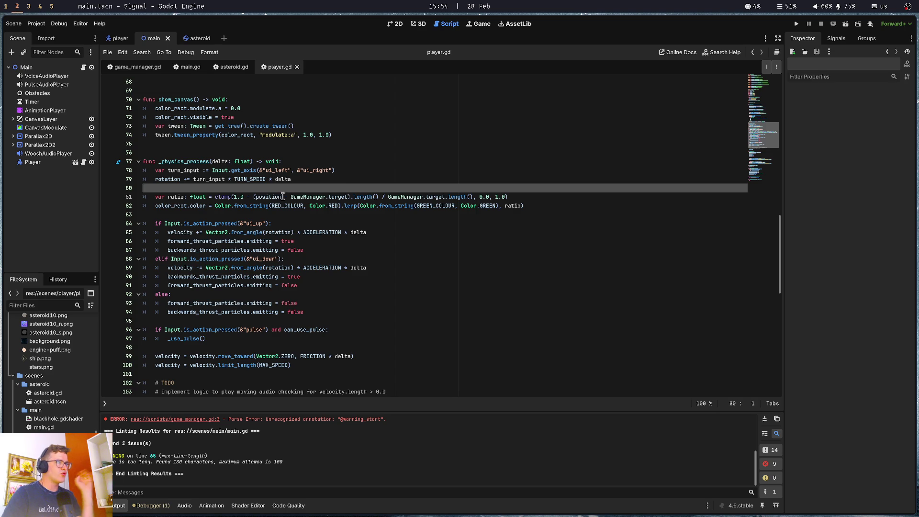
drag(290, 197, 348, 198)
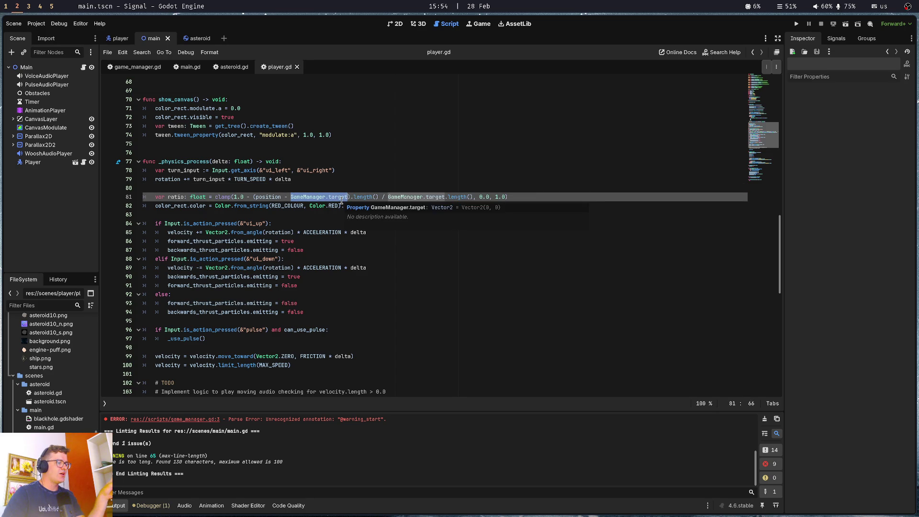
click(333, 178)
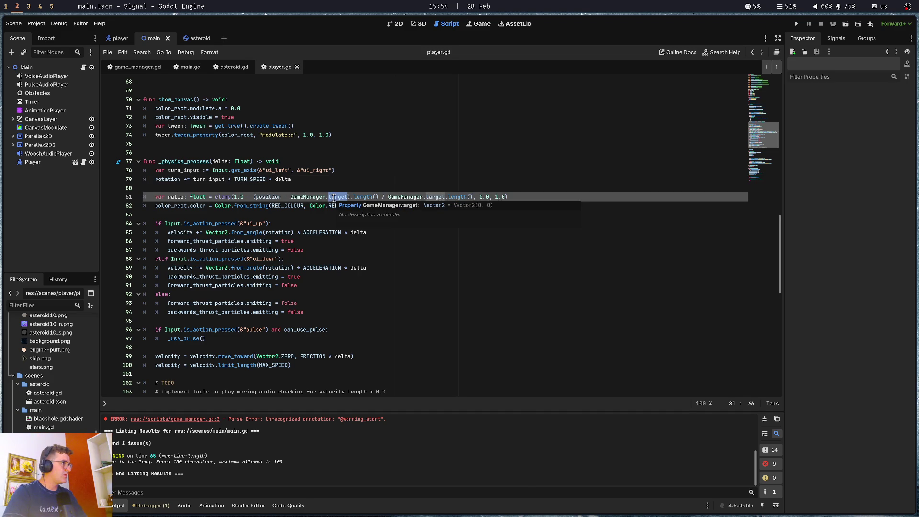
key(Up)
key(Up)
key(Up)
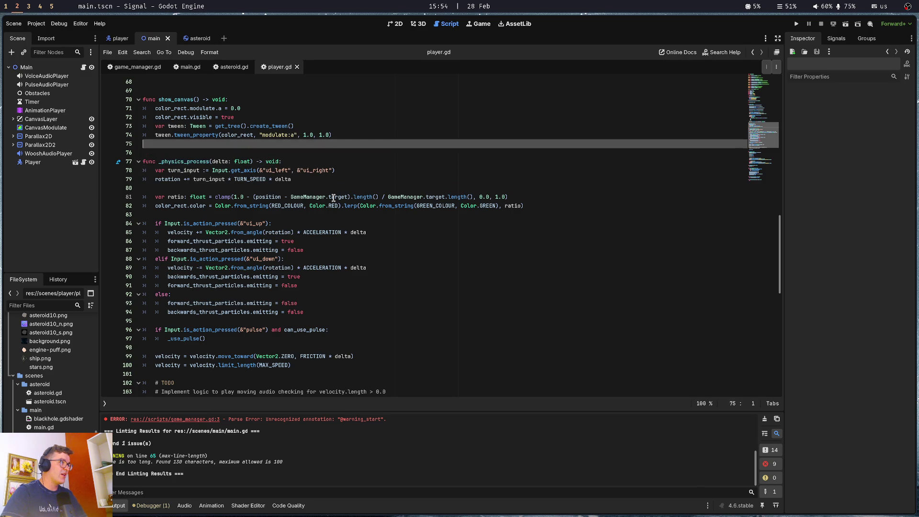
Add a new line 69 after the shake tween with print(Vector2.ZERO) via autocomplete.
key(Up)
key(Up)
key(Up)
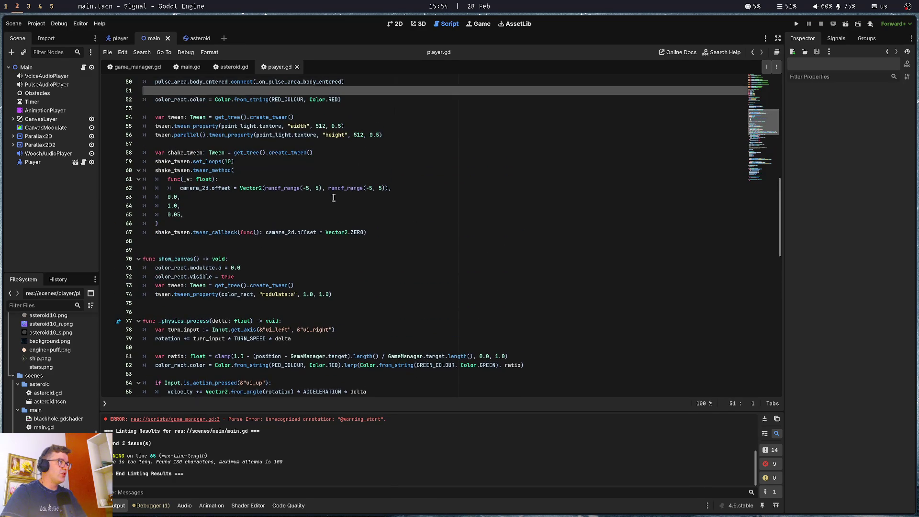
key(Down)
key(Down)
key(Down)
key(Up)
key(Up)
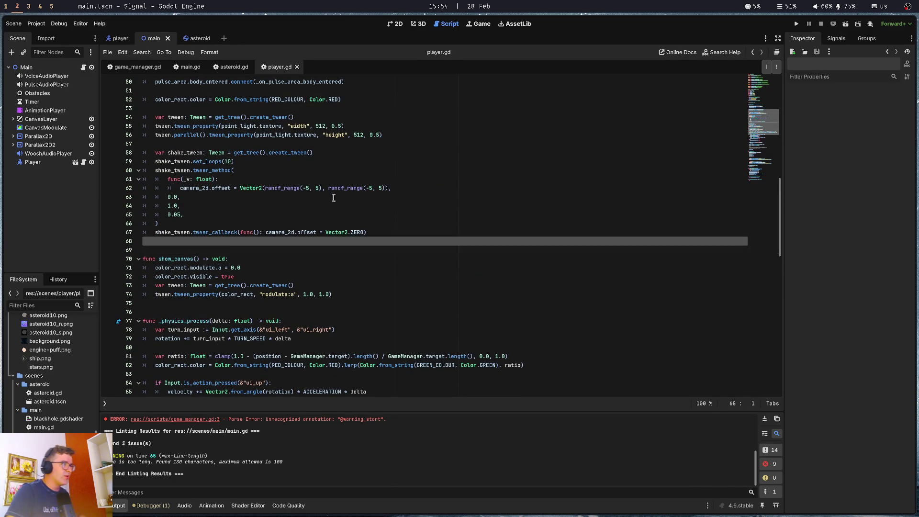
key(Return)
text(print(Vecot)
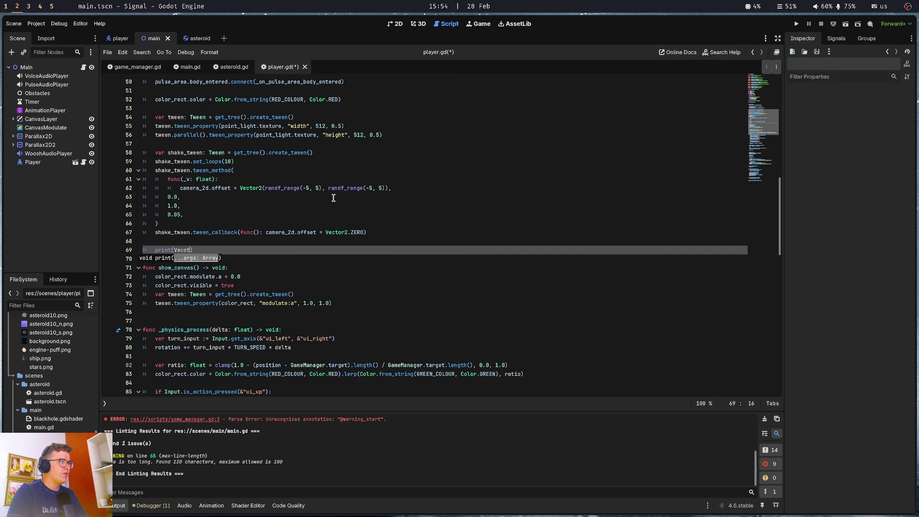
key(ctrl+space)
text(Vec)
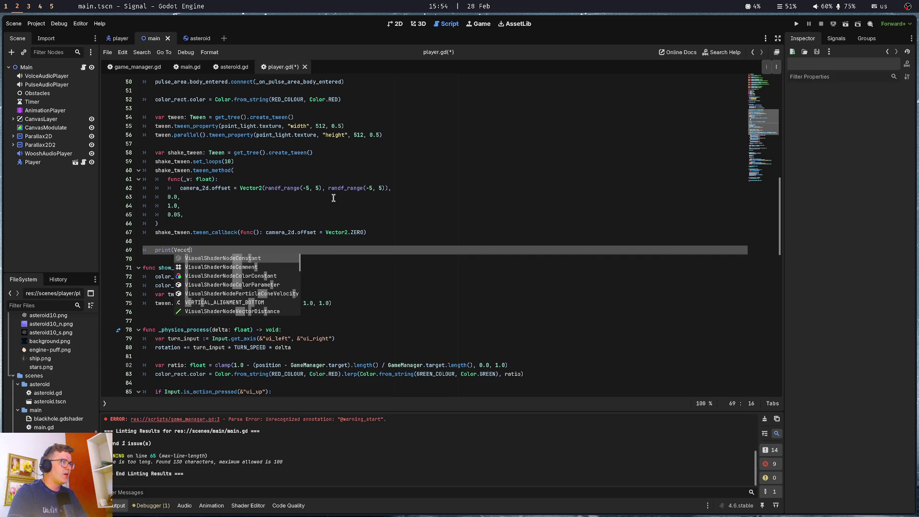
key(Return)
text(.ZED)
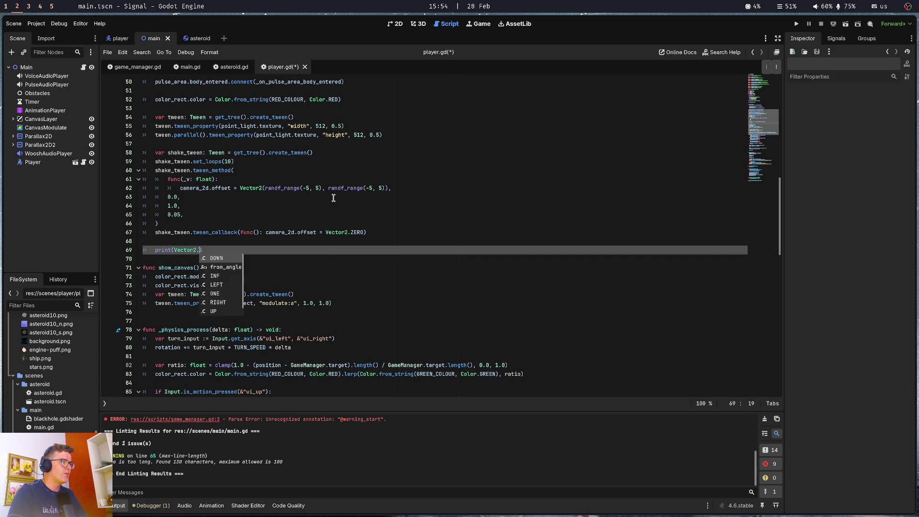
key(Return)
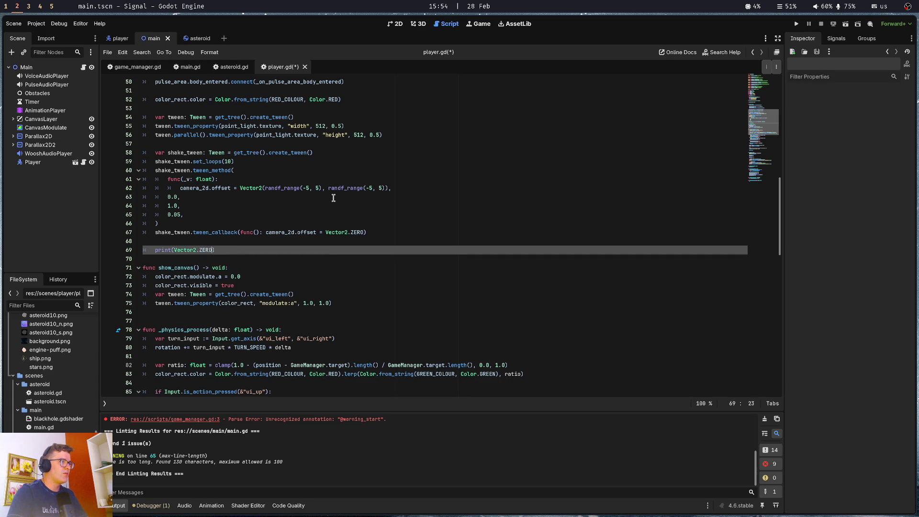
Change the print argument to GameManager.target.length() / 7 and save player.gd.
text(Game)
text(Manager.ta)
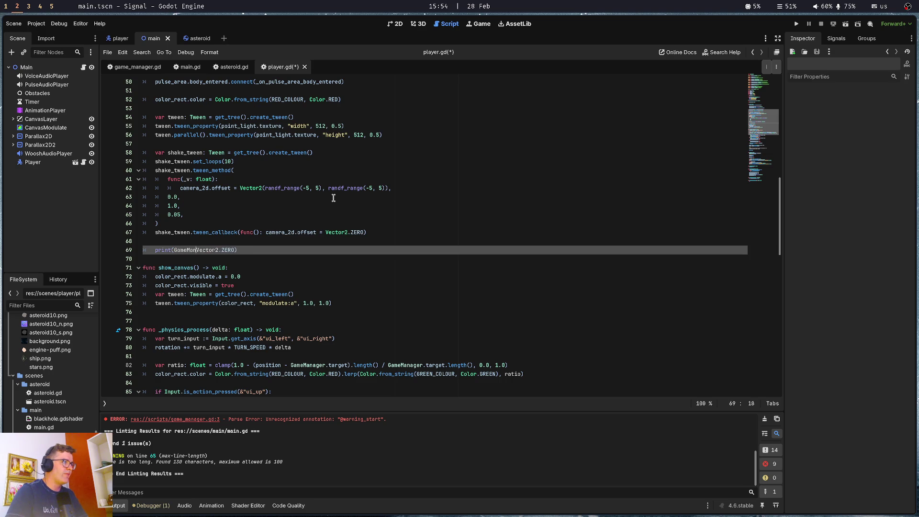
text(rget -)
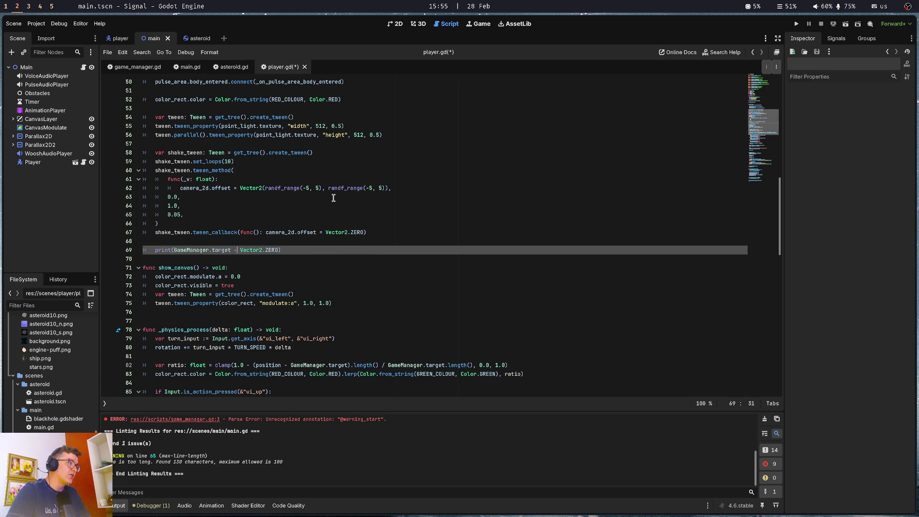
key(ctrl+shift+Right)
key(ctrl+shift+Right)
key(Delete)
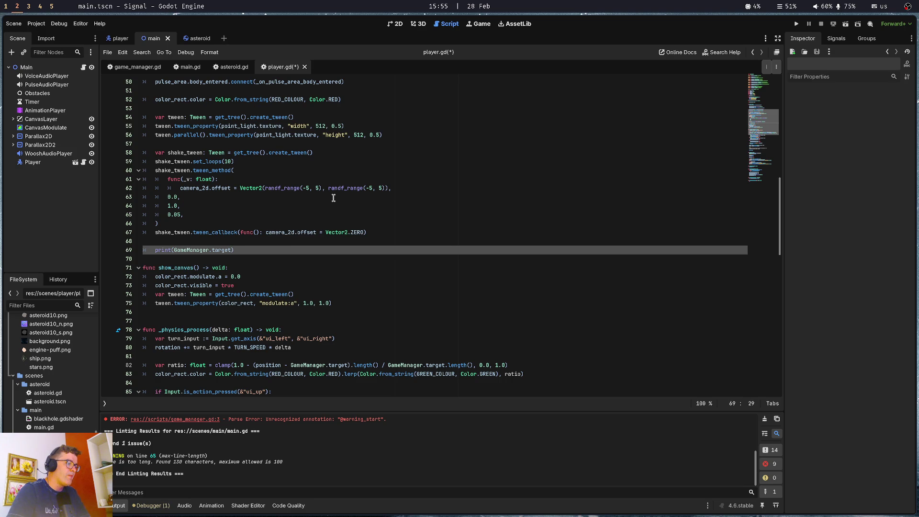
text(.legnth)
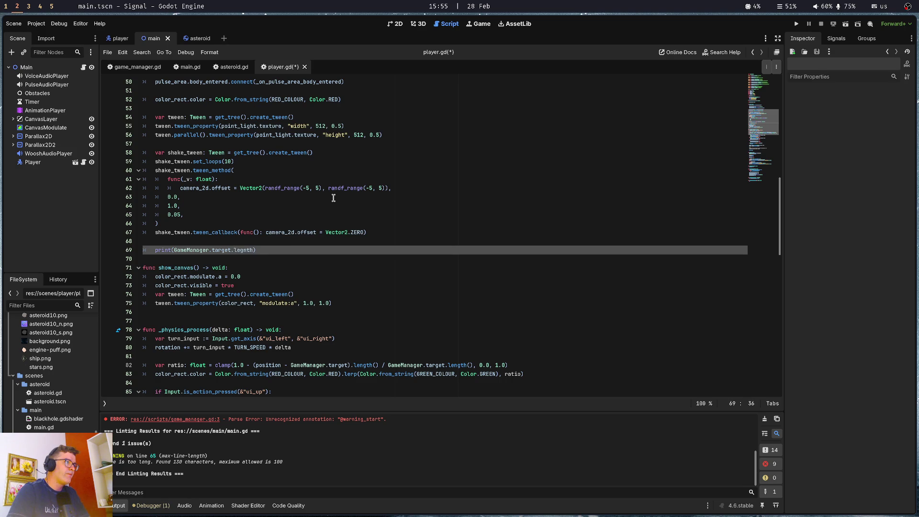
key(BackSpace)
key(BackSpace)
key(BackSpace)
text(gth() /)
text( 7)
key(ctrl+s)
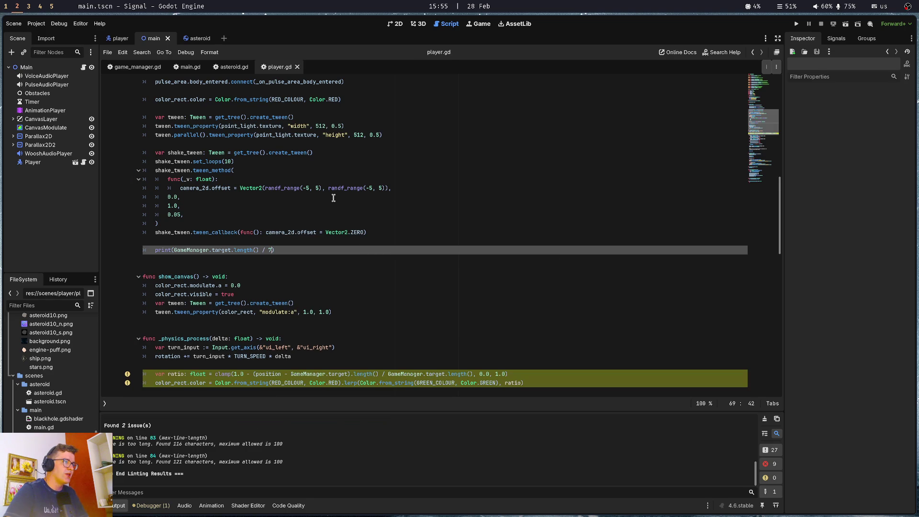
Run and stop the game so GameManager.target.length() / 7 prints to the Output panel.
key(F5)
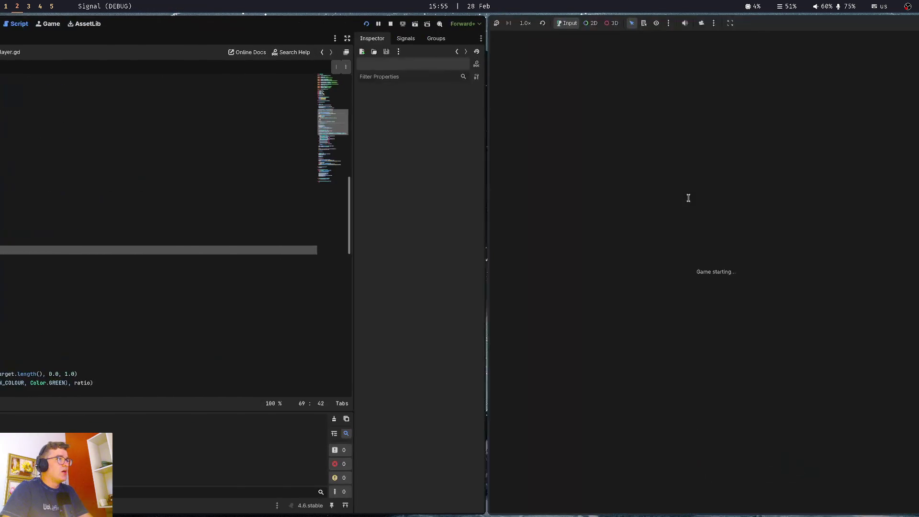
key(F8)
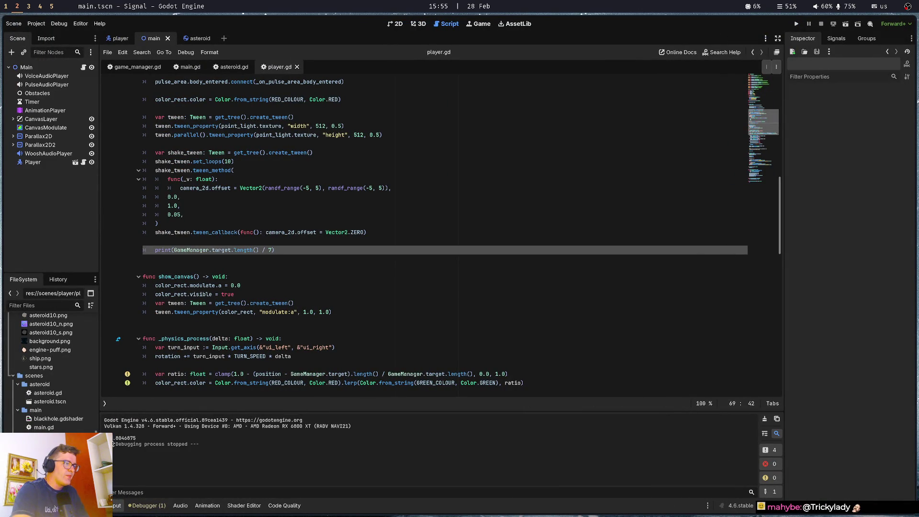
key(Up)
key(Up)
key(Up)
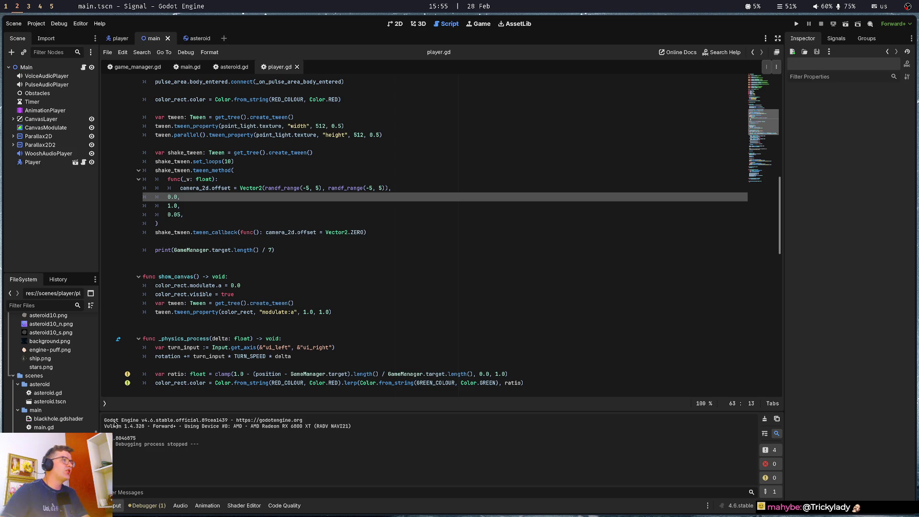
Add a throwaway var asdf: float test declaration just below the print line.
click(175, 249)
click(217, 266)
key(Tab)
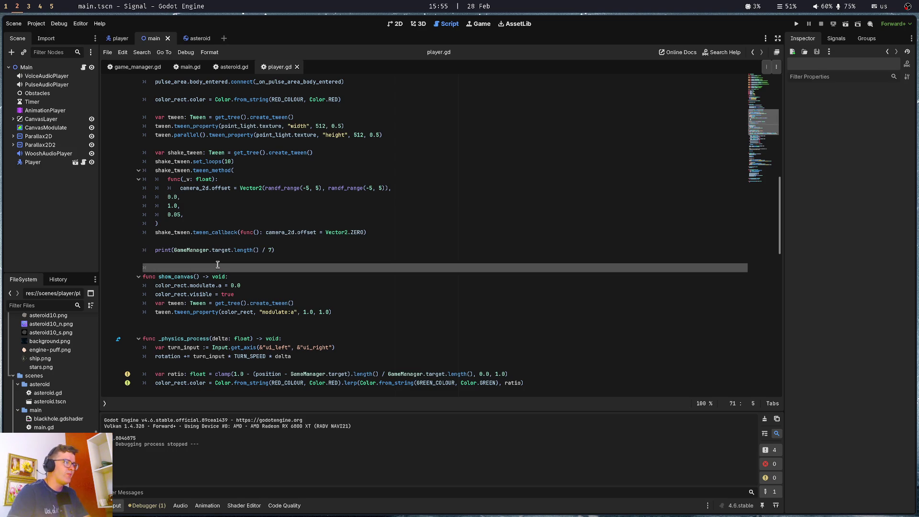
key(alt+Up)
text(123)
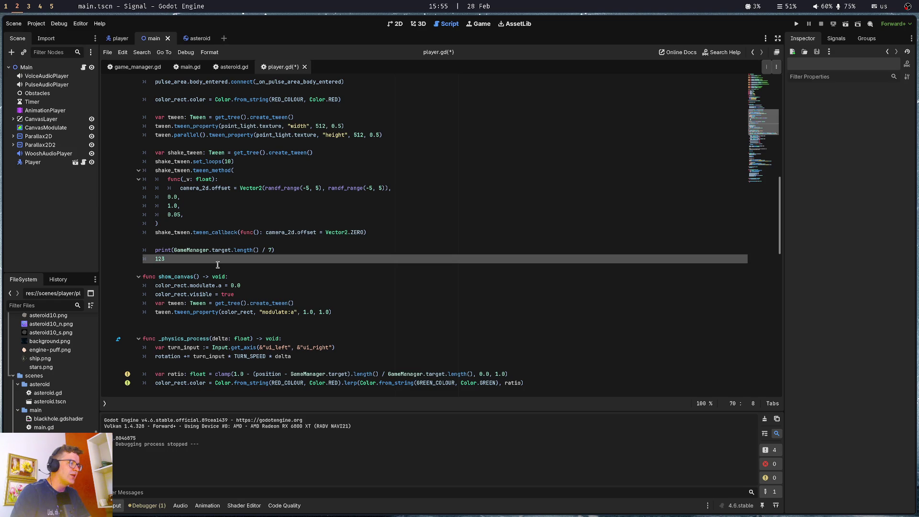
key(Home)
text(var )
text(asdf: in)
key(BackSpace)
key(BackSpace)
text(float)
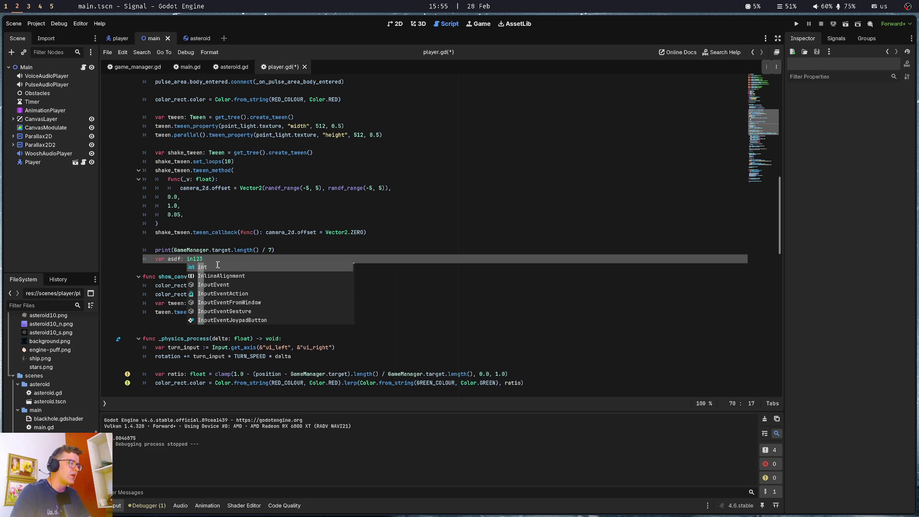
text( =)
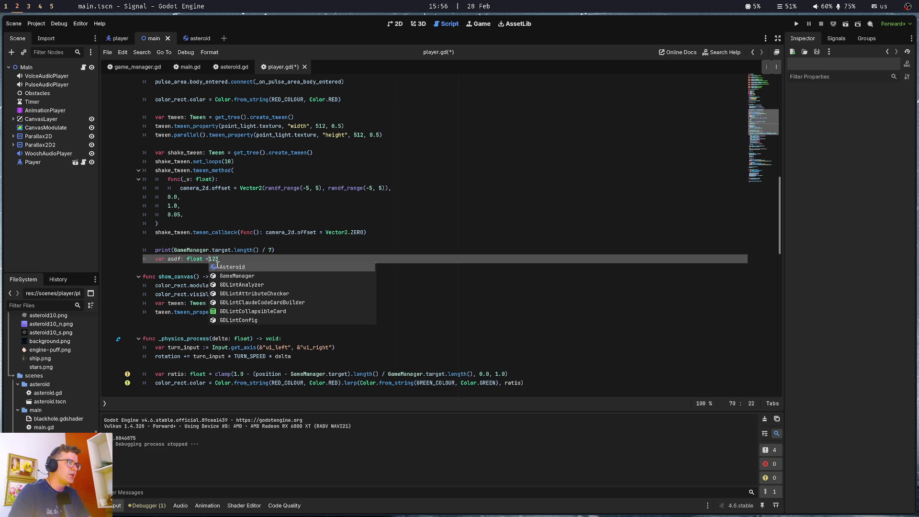
key(End)
text(34)
Add a roundf() test line beneath the asdf declaration.
key(Return)
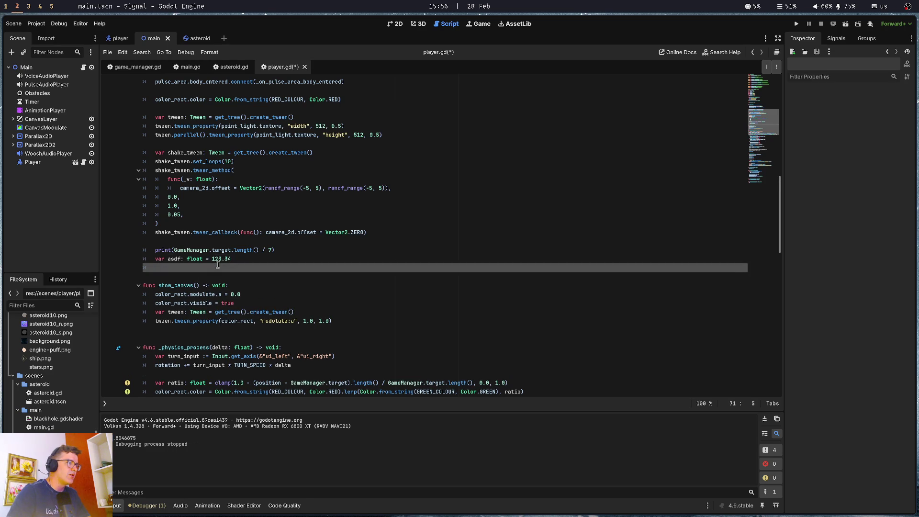
text(asdf.)
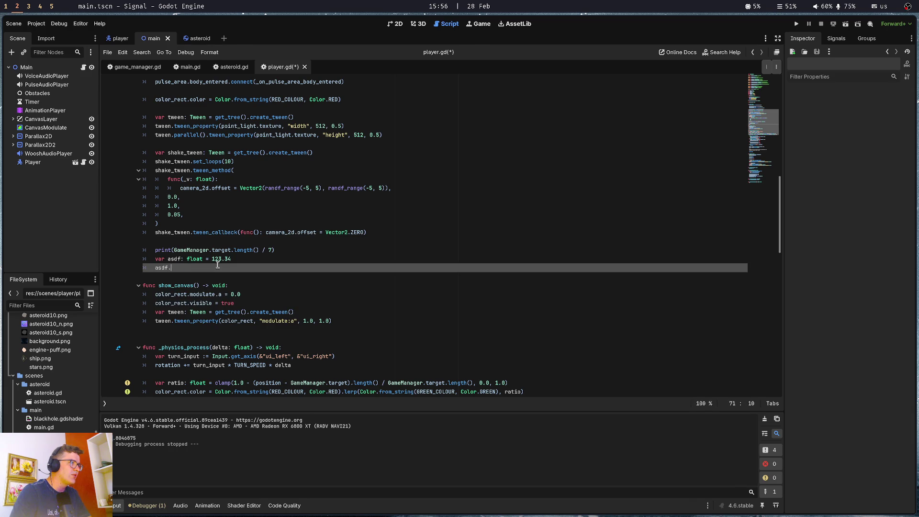
key(BackSpace)
key(BackSpace)
key(BackSpace)
text(round)
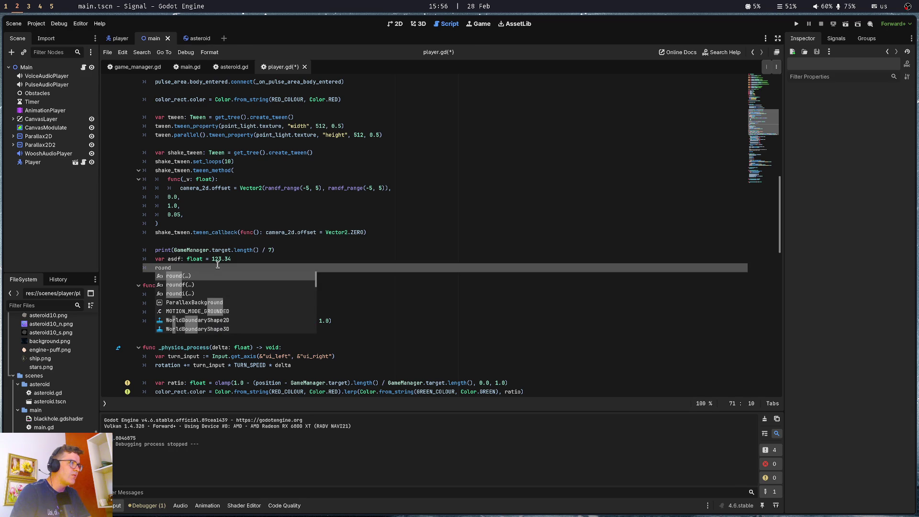
key(Down)
key(Return)
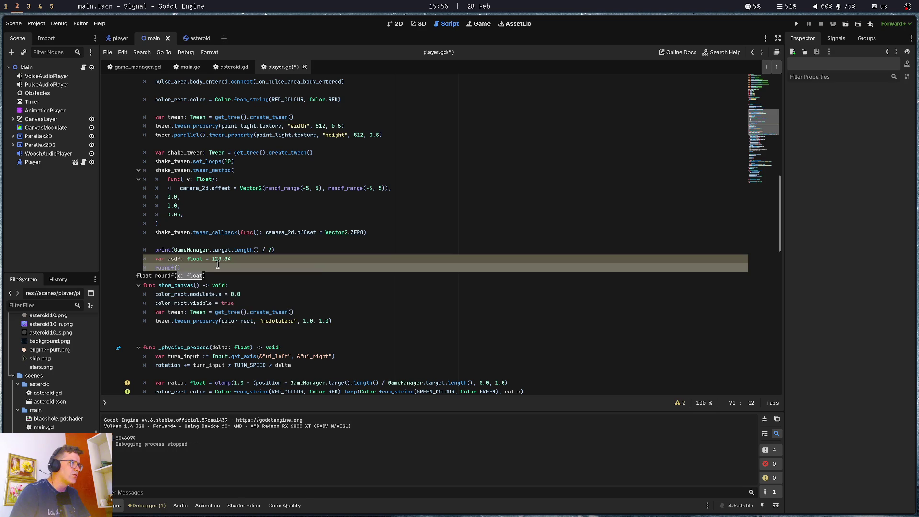
mouse_move(165, 271)
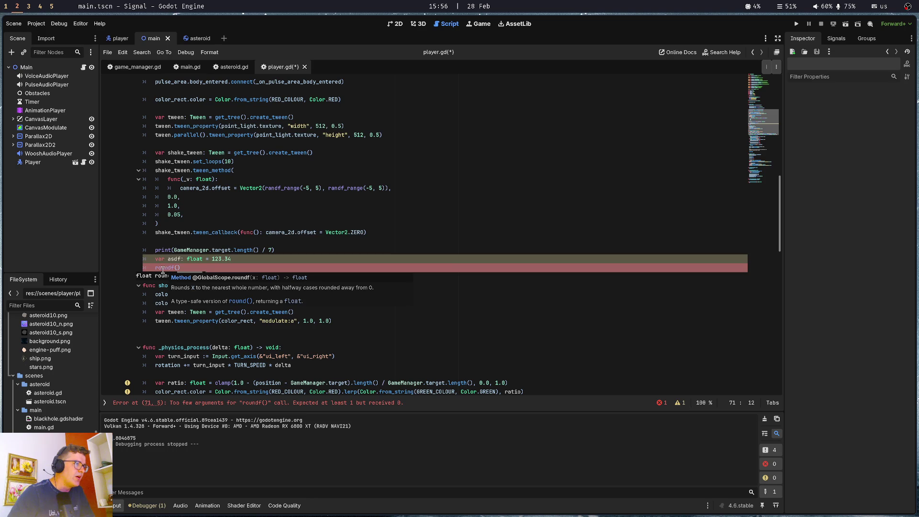
Delete the roundf() and var asdf test lines, then select the length-over-7 expression.
triple_click(194, 265)
key(BackSpace)
key(BackSpace)
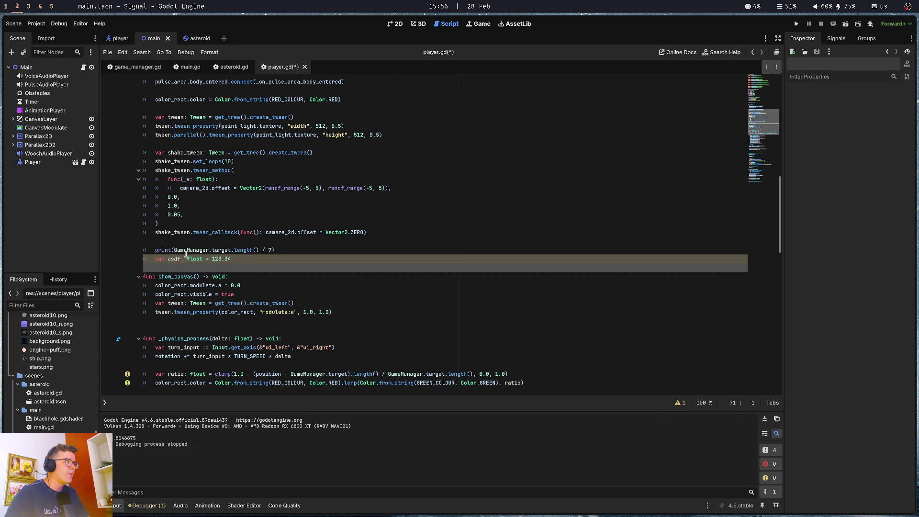
key(shift+Home)
key(BackSpace)
drag(273, 250, 175, 249)
key(ctrl+c)
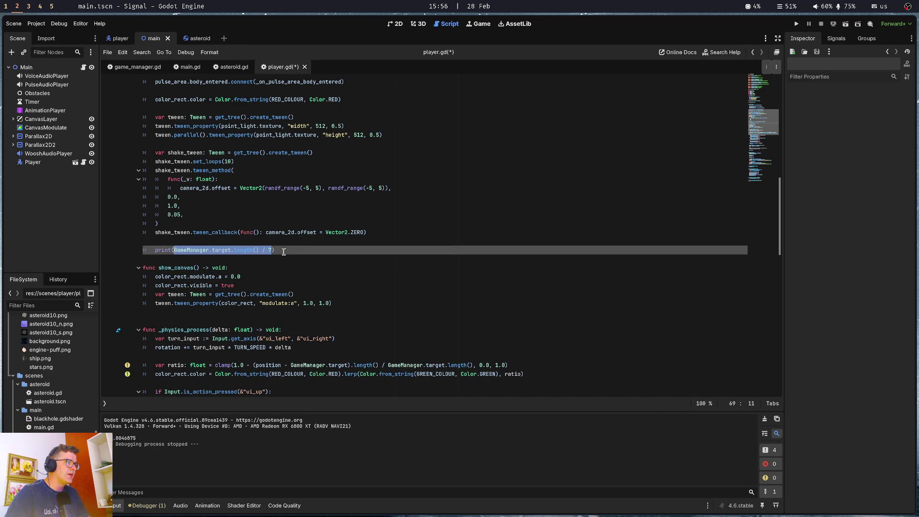
Append round(GameManager.target.length() / 7) to the print, save, and run the game.
click(284, 250)
key(BackSpace)
text(, round()
key(ctrl+v)
key(ctrl+s)
key(F5)
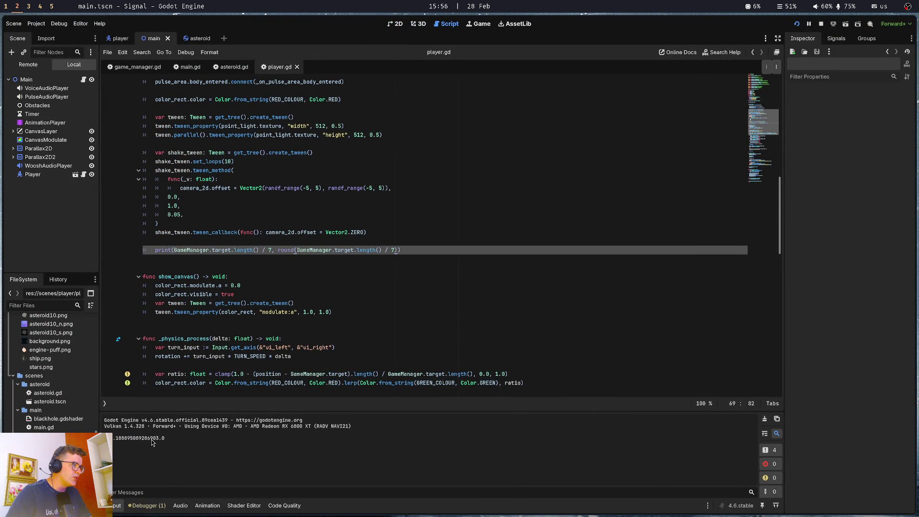
Change the second value to round(int(GameManager.target.length() / 7)) and rerun the game.
drag(117, 439, 127, 440)
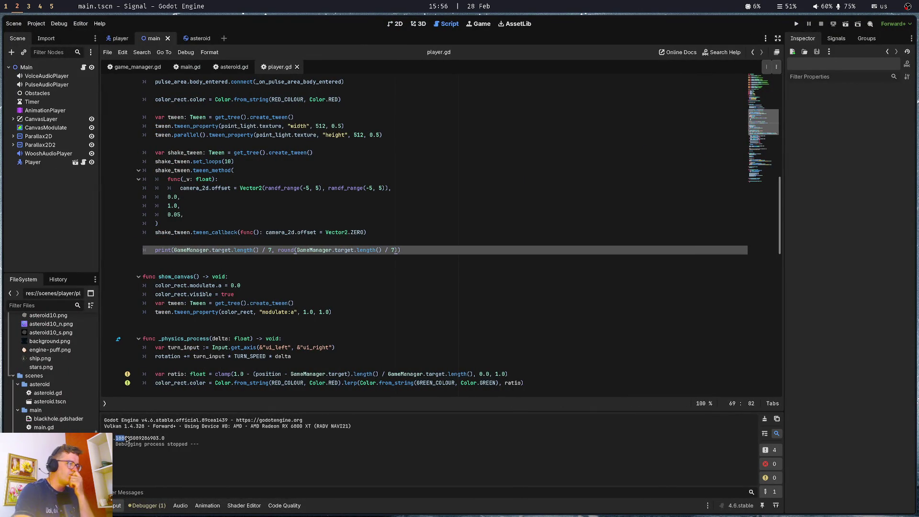
click(124, 438)
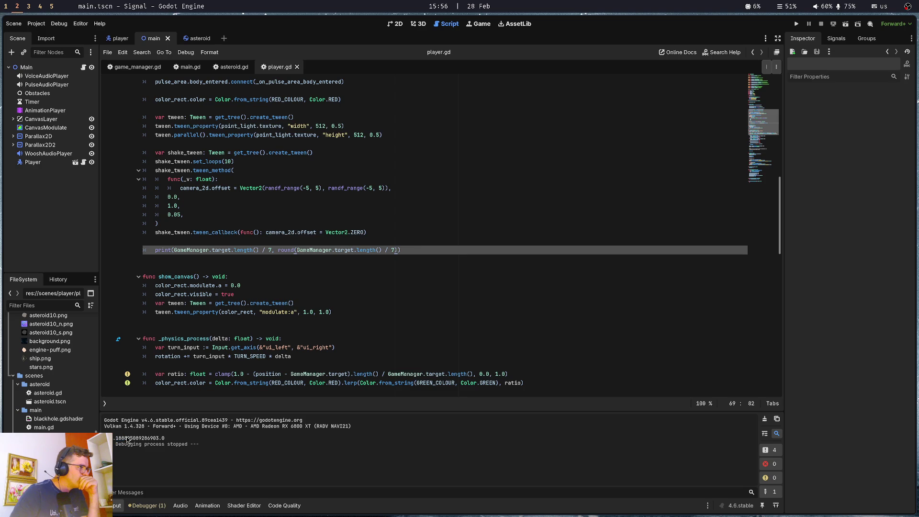
click(164, 250)
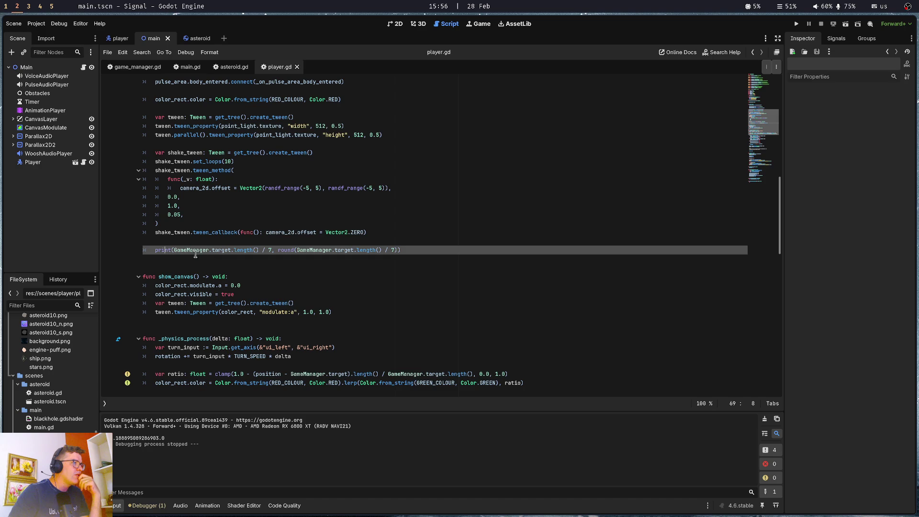
click(298, 250)
text(int()
key(ctrl+Right)
key(ctrl+Right)
key(ctrl+Right)
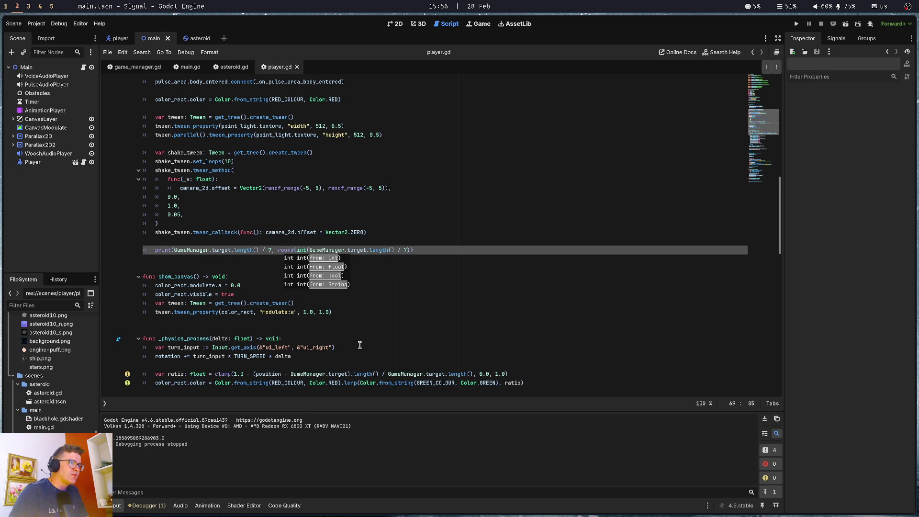
text()))
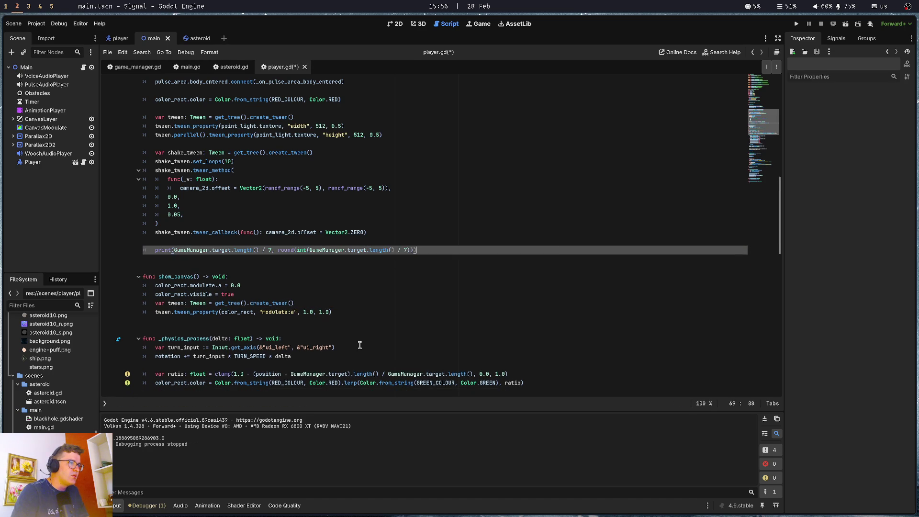
key(F5)
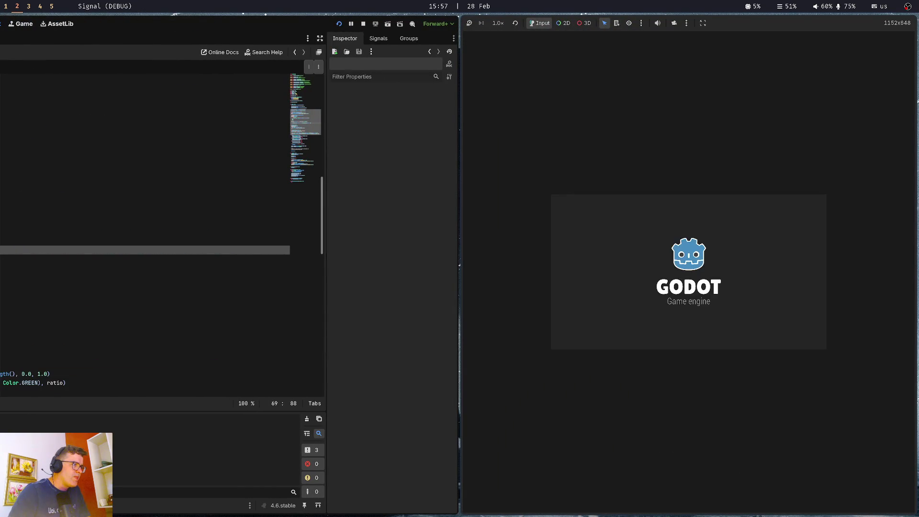
Insert a "-" separator before round( in the print and run the game.
key(F8)
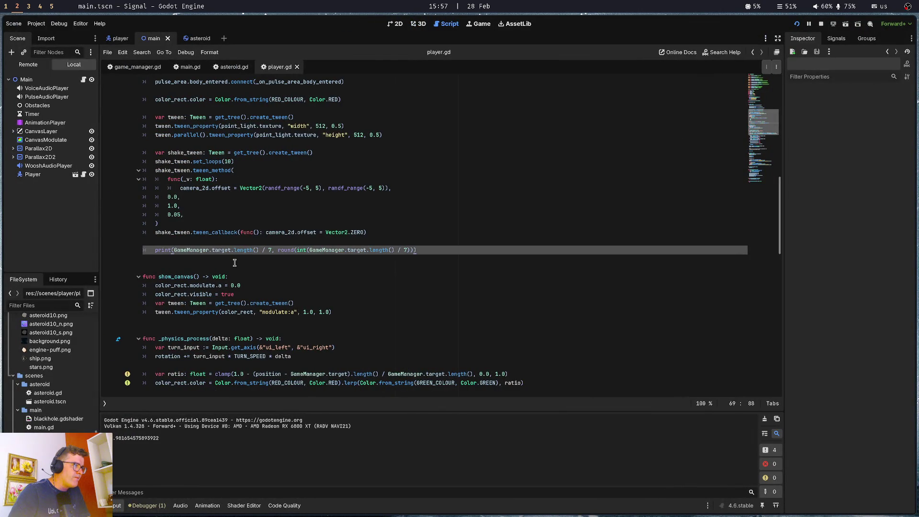
drag(276, 250, 282, 259)
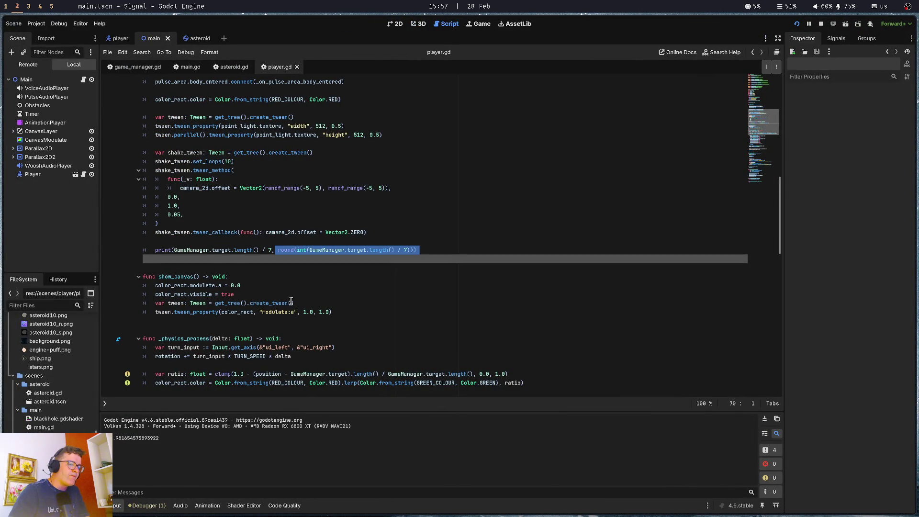
key(Up)
key(ctrl+Right)
key(ctrl+Right)
key(ctrl+Right)
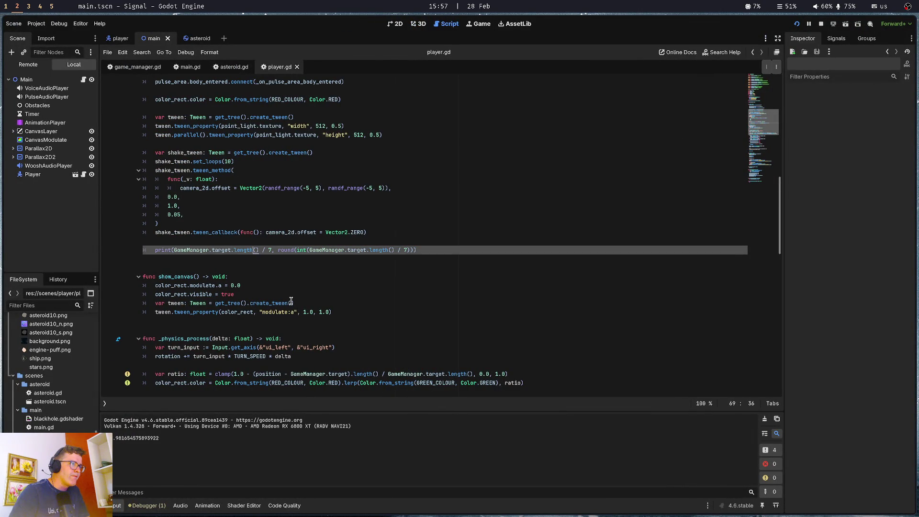
text("-",)
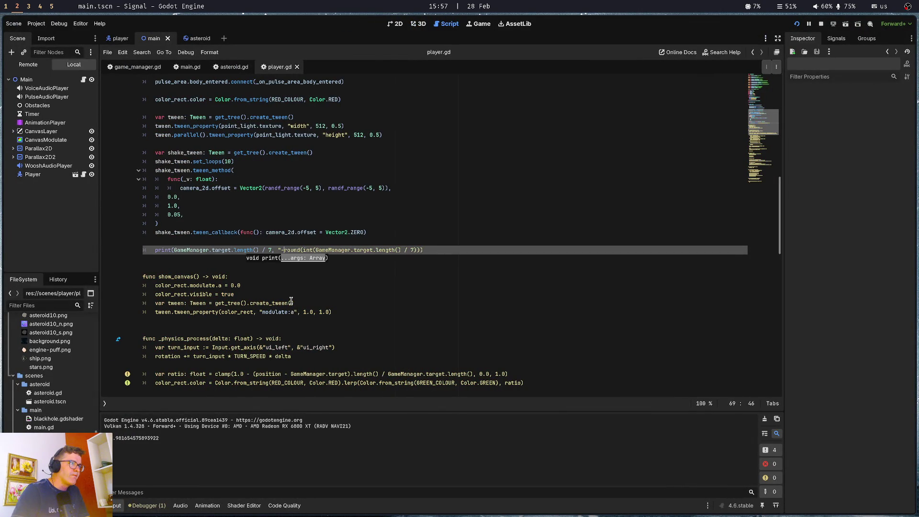
key(F5)
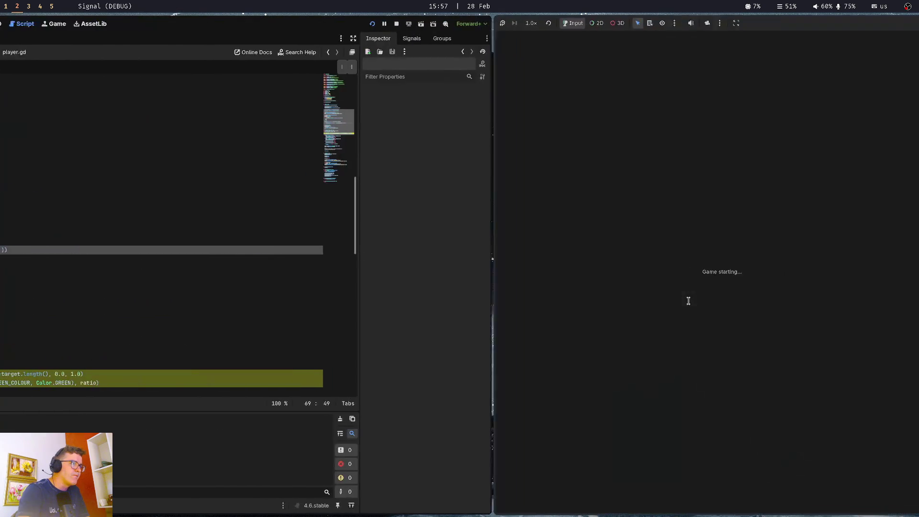
Compare the printed values in the Output, rerunning and stopping the game once more.
key(F8)
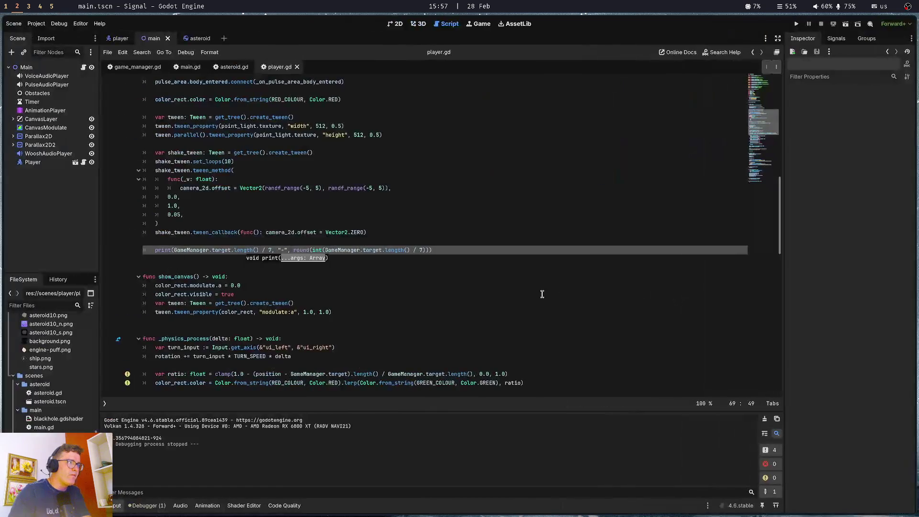
double_click(161, 438)
click(174, 249)
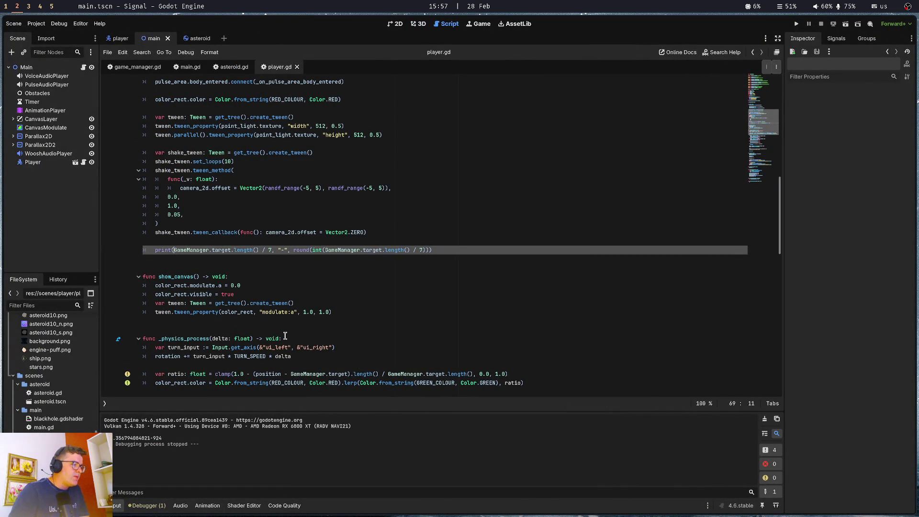
key(F5)
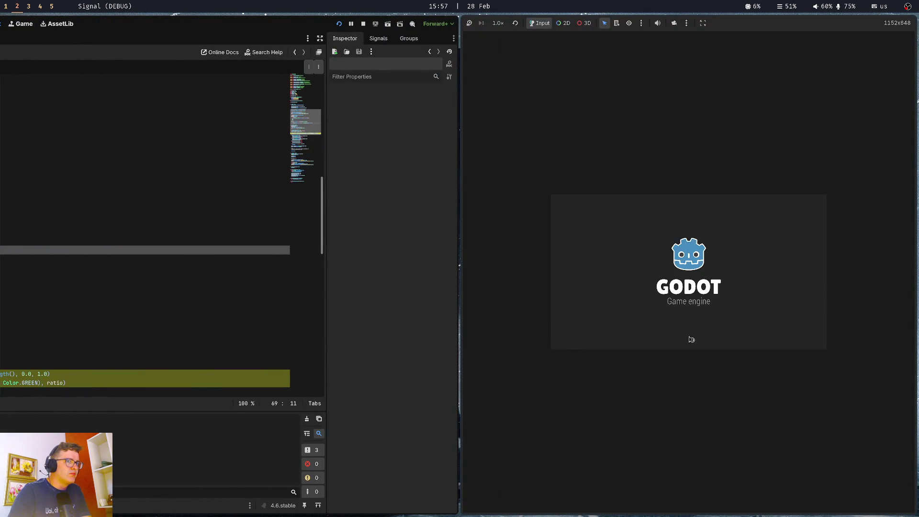
key(F8)
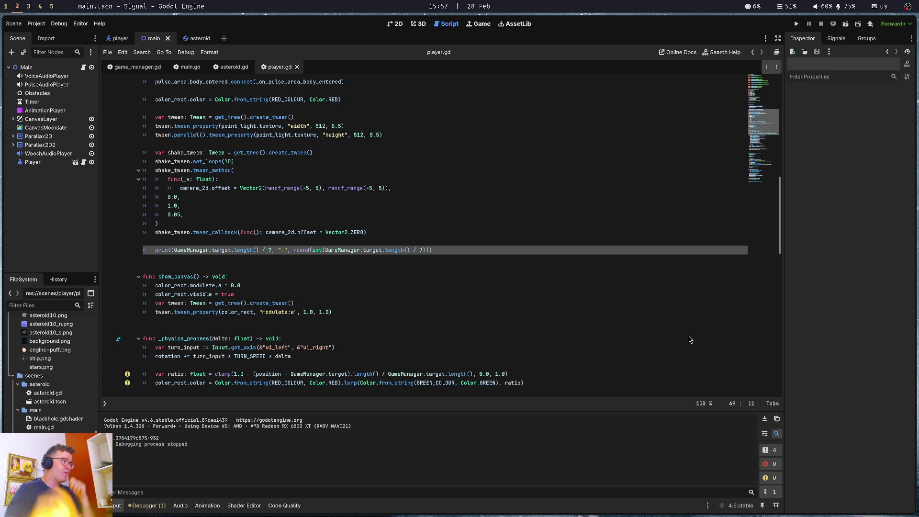
click(223, 241)
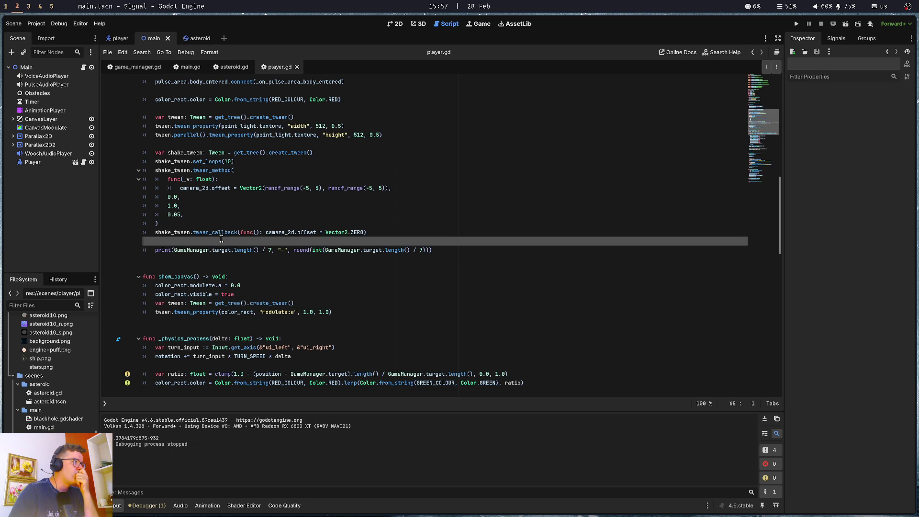
Add var voice_audio_distance_interval: float under moving_audio_tween and save player.gd.
scroll(268, 252, up, 10)
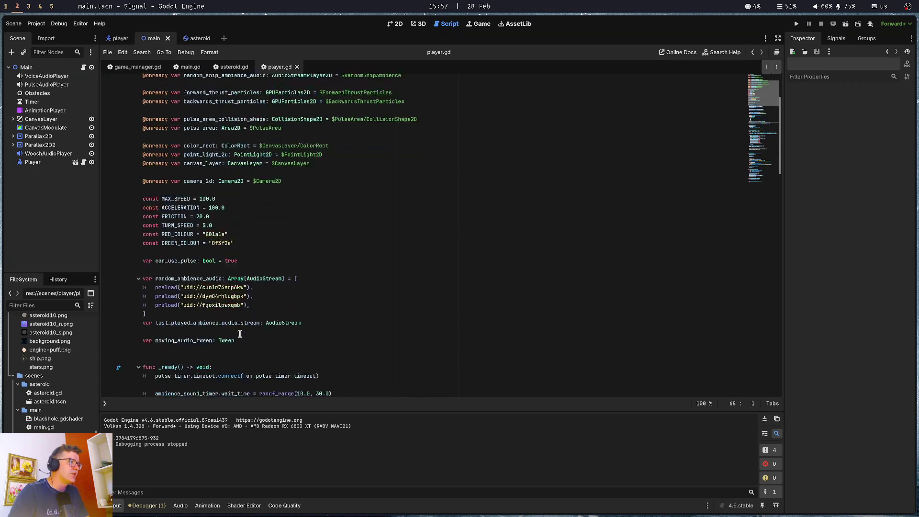
click(268, 252)
key(Down)
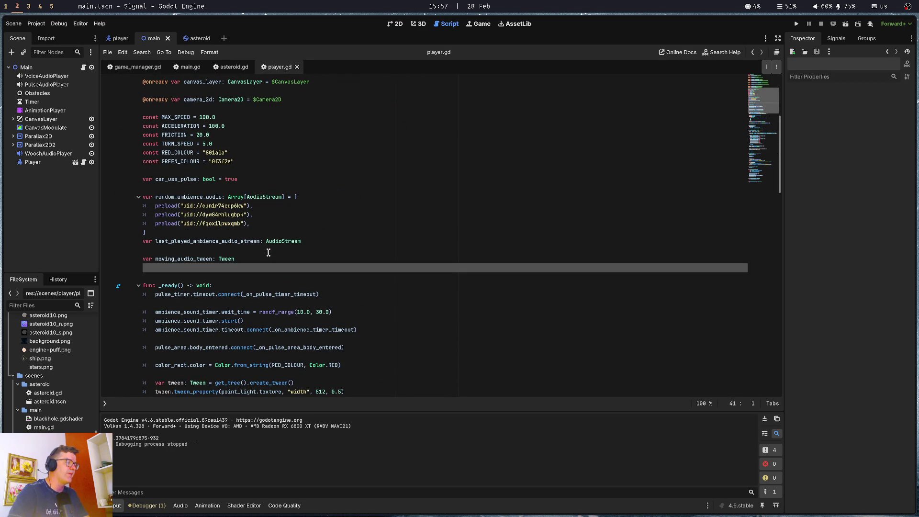
text(var voice_)
text(audio)
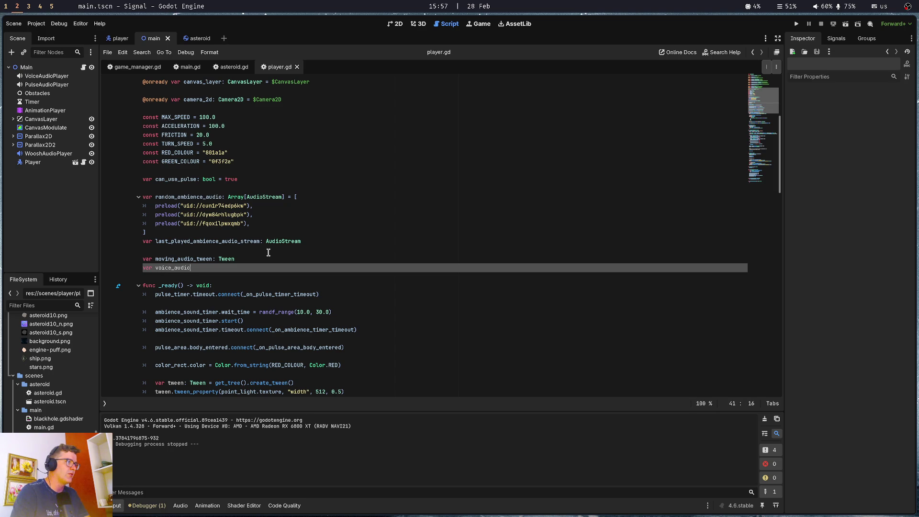
text(_distance_inte)
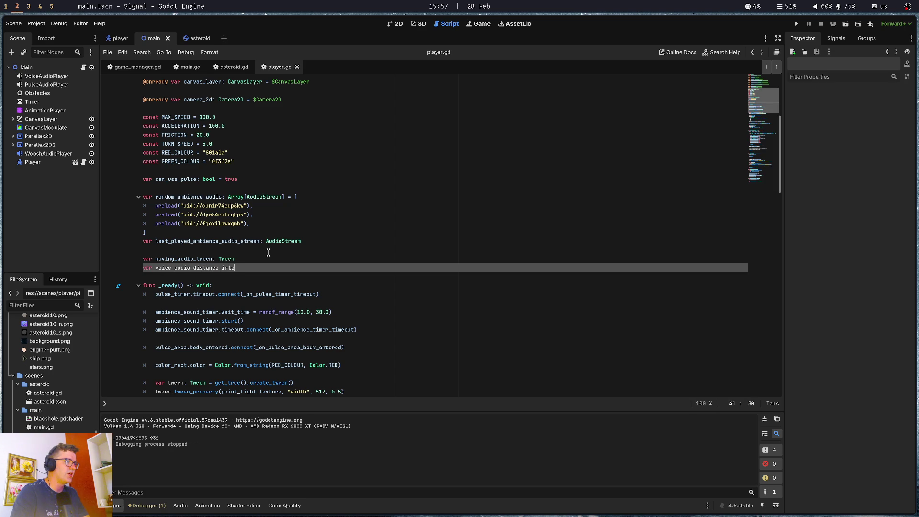
text(floa)
key(BackSpace)
key(BackSpace)
key(BackSpace)
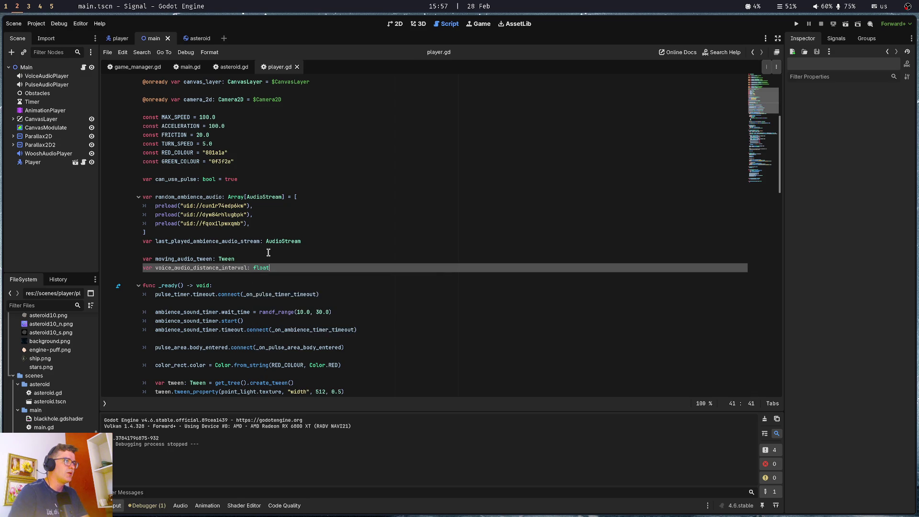
key(ctrl+s)
scroll(188, 257, down, 1)
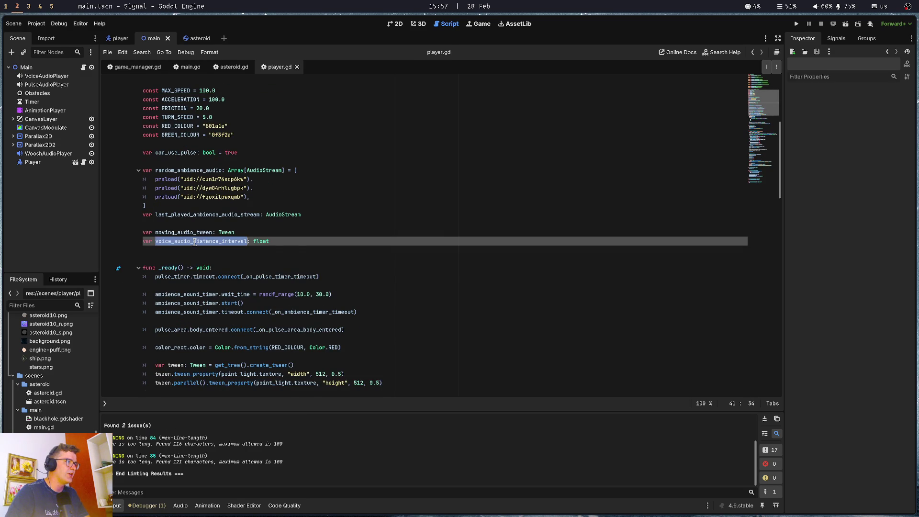
scroll(194, 241, down, 6)
double_click(162, 339)
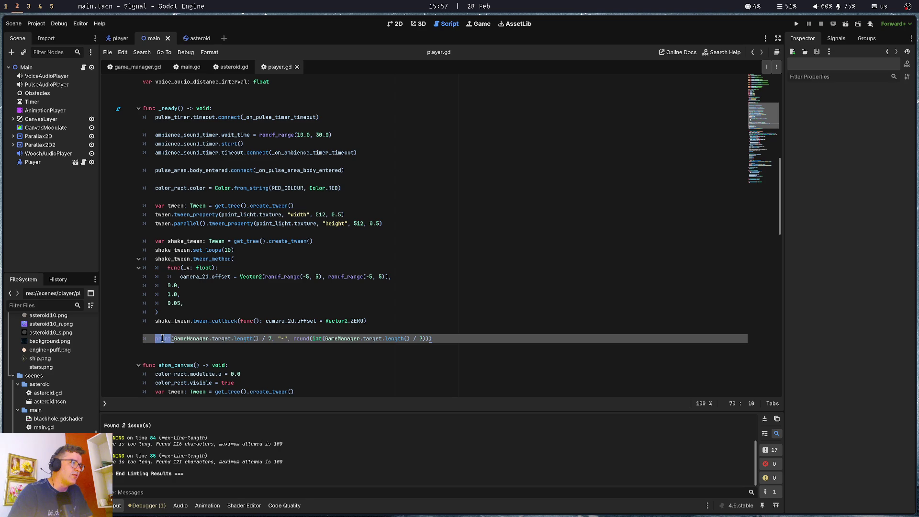
Replace print( with voice_audio_distance_interval = and drop the extra print arguments.
key(shift+Right)
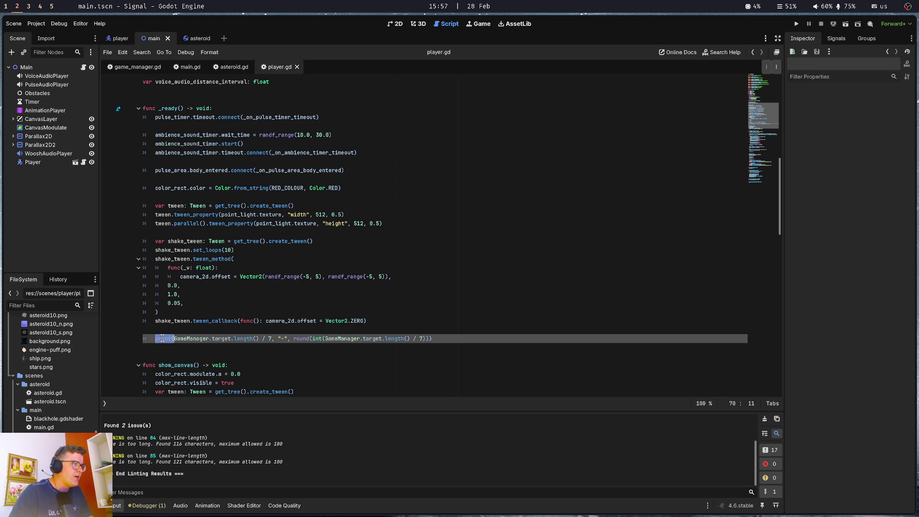
text(voice_audio_distance_interval)
text(=)
key(ctrl+Right)
key(ctrl+Right)
key(ctrl+Right)
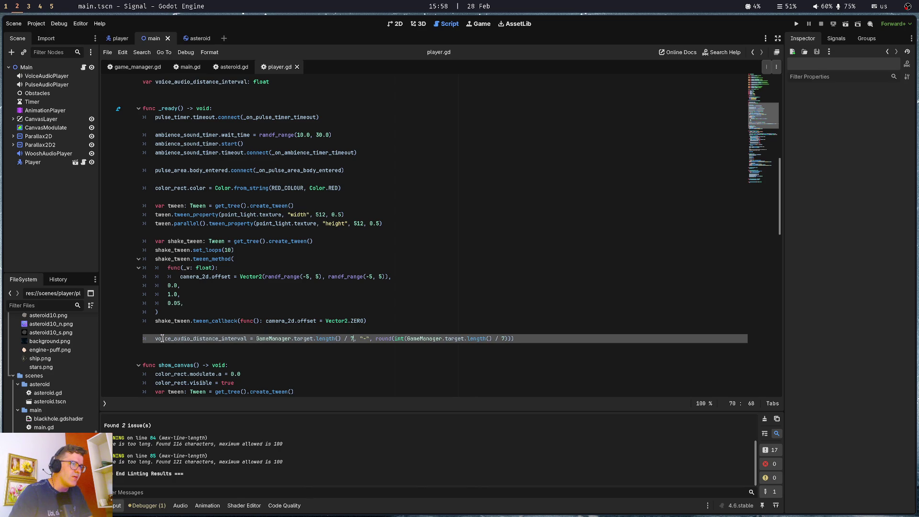
key(ctrl+shift+Right)
key(ctrl+shift+Right)
key(ctrl+shift+Right)
key(Delete)
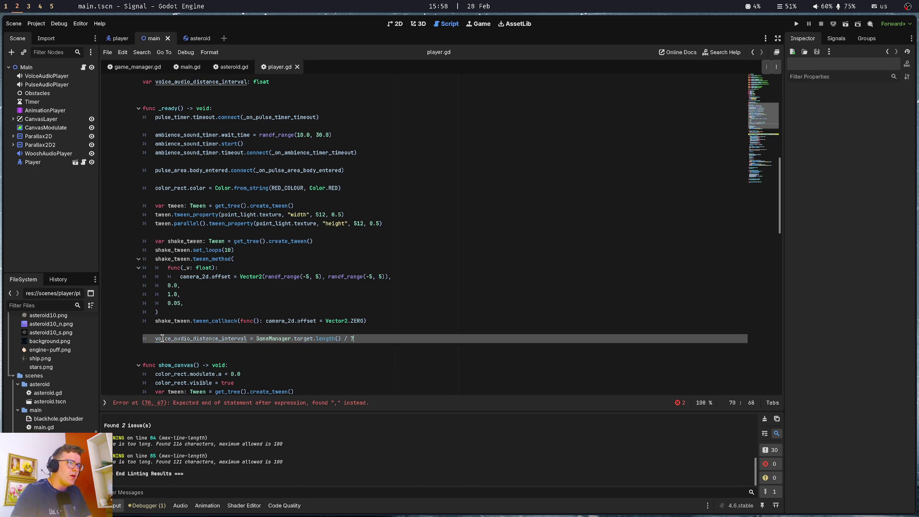
Make it (GameManager.target.length() / 7) - 100.0 and save player.gd.
click(325, 332)
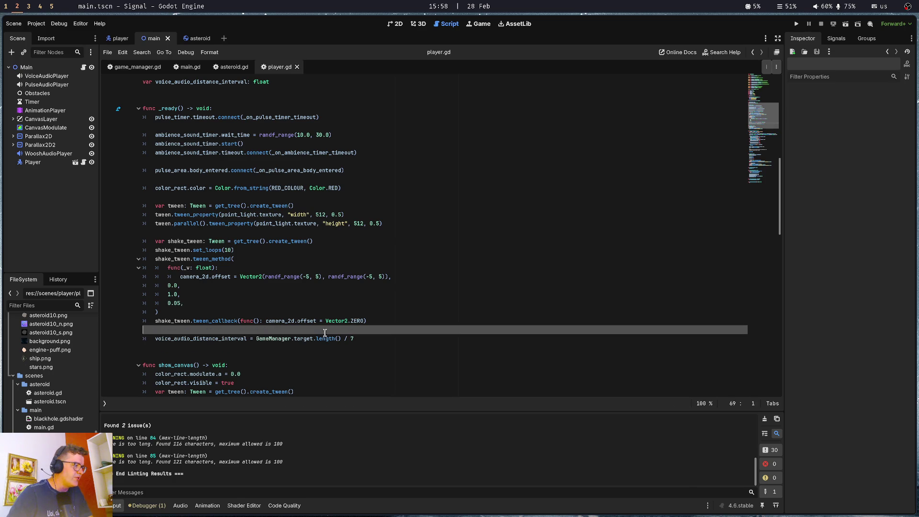
click(350, 322)
click(424, 340)
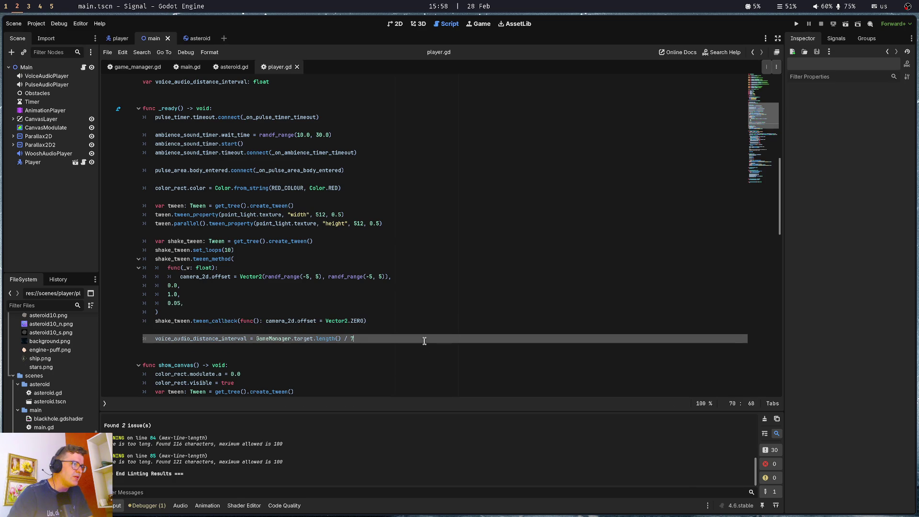
text())
key(Left)
key(Left)
key(ctrl+Left)
key(ctrl+Left)
key(ctrl+Left)
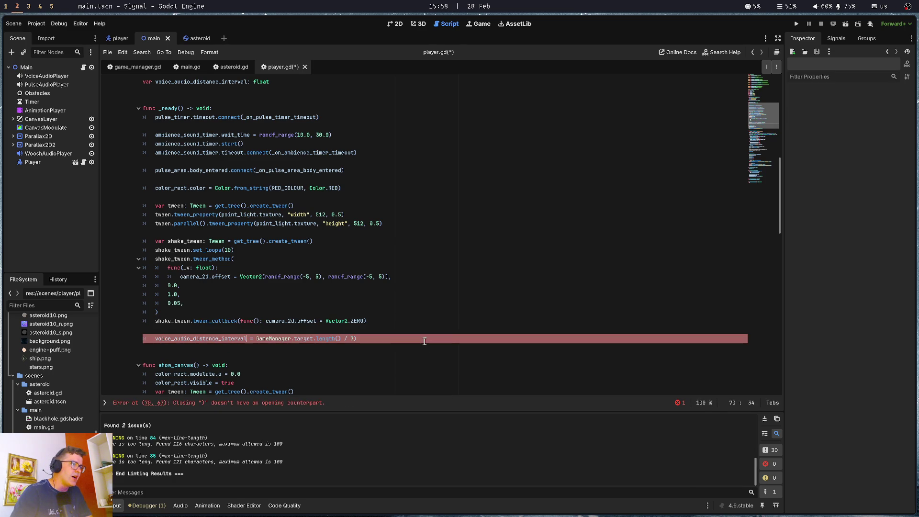
text(()
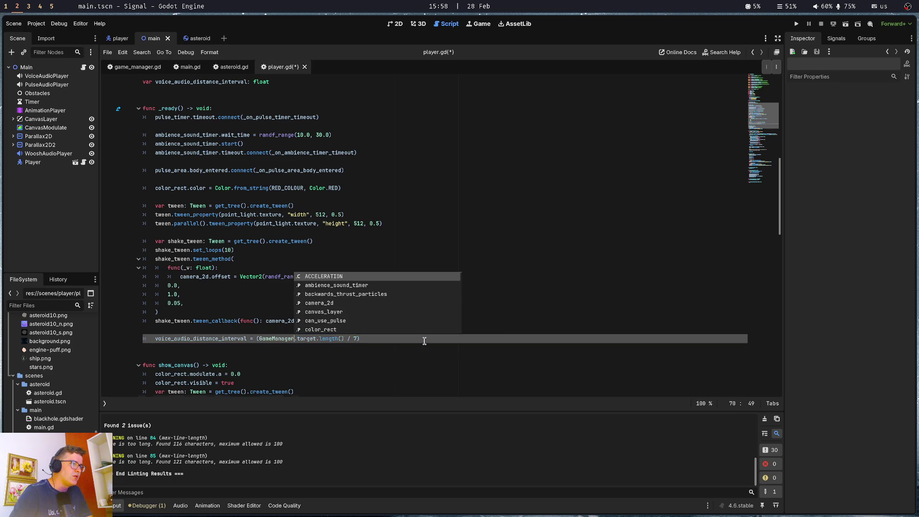
key(End)
text(100.0)
key(ctrl+s)
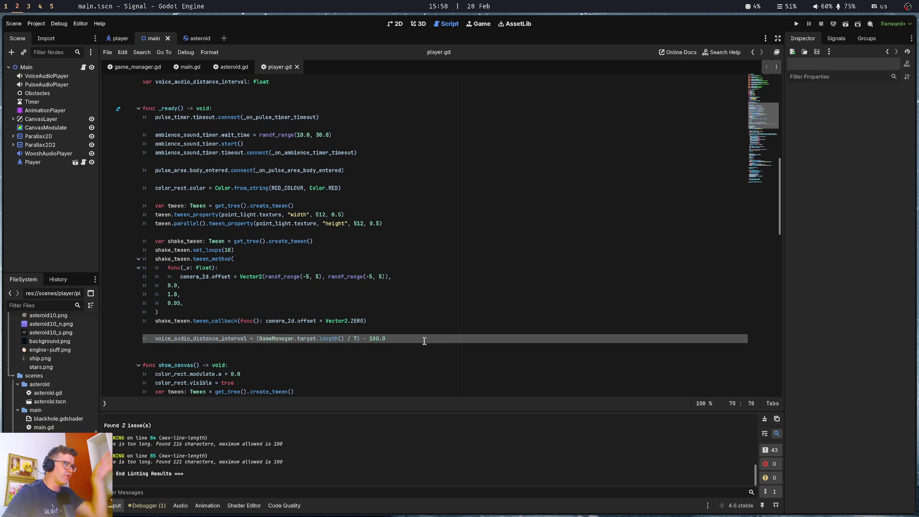
key(ctrl+s)
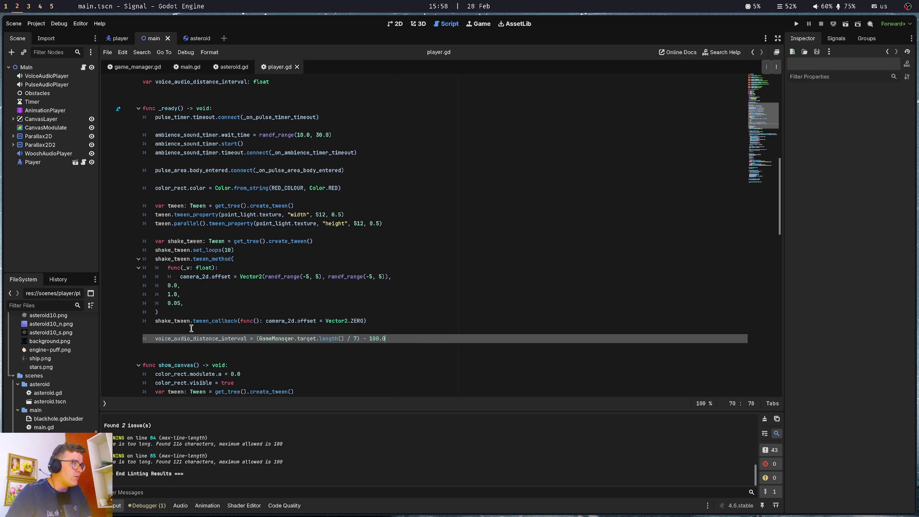
scroll(188, 339, down, 4)
Insert a blank line after color_rect.color in _physics_process, above the ratio clamp.
click(188, 340)
scroll(188, 339, down, 3)
click(211, 270)
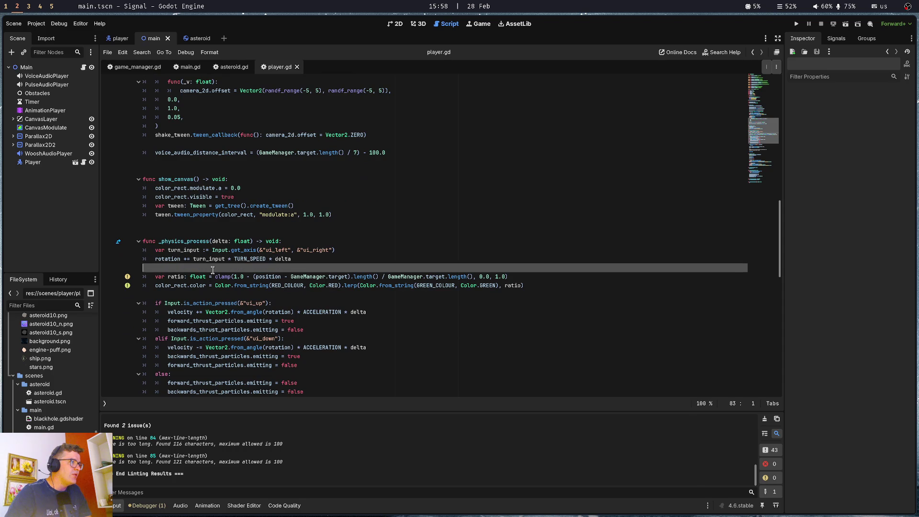
click(211, 295)
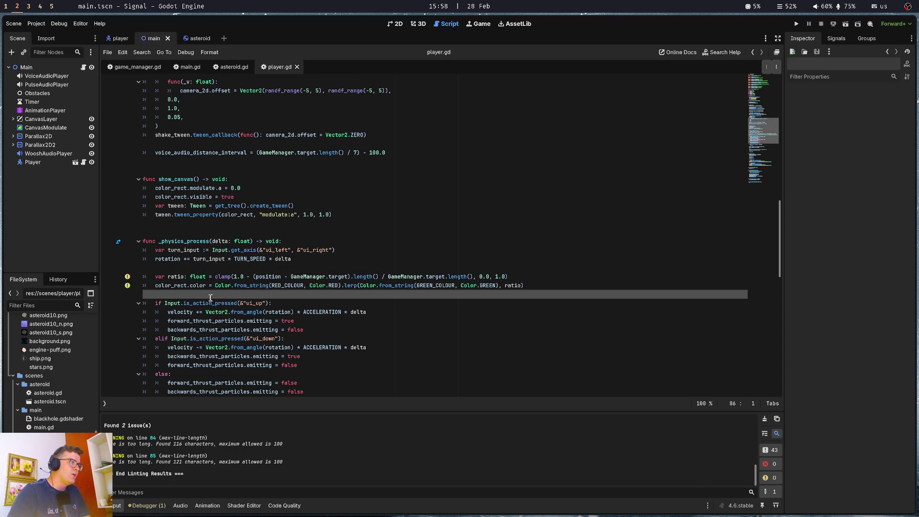
key(Return)
key(Return)
key(Up)
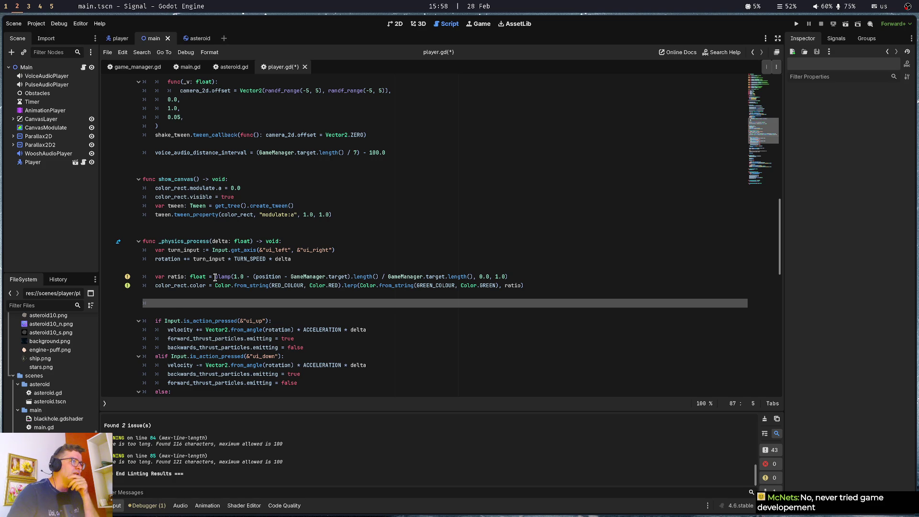
click(257, 277)
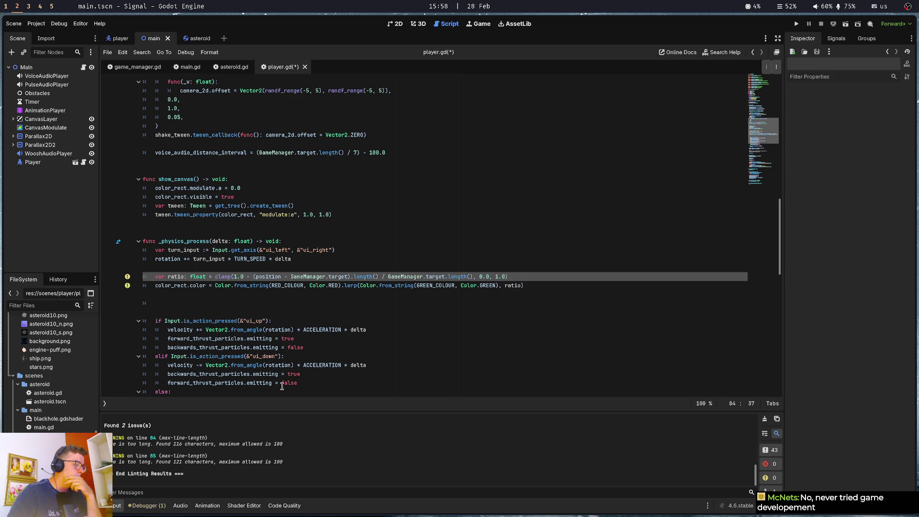
click(288, 267)
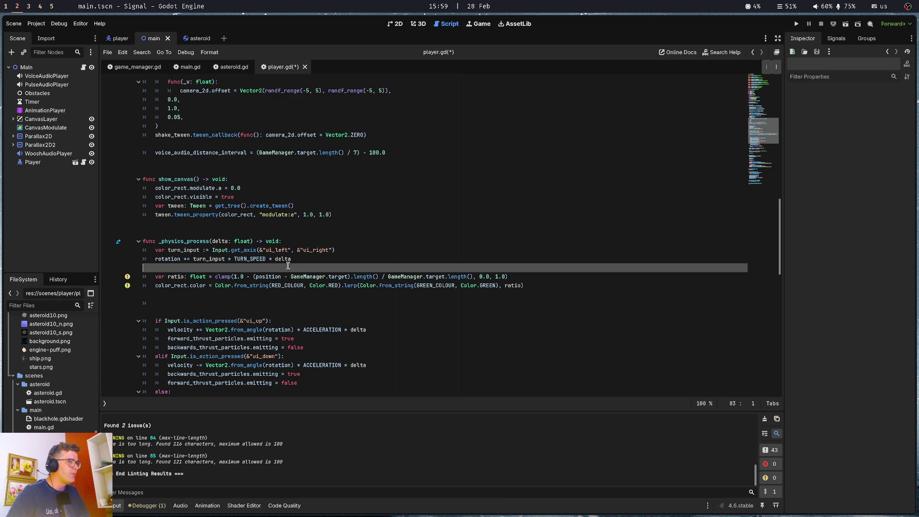
click(288, 277)
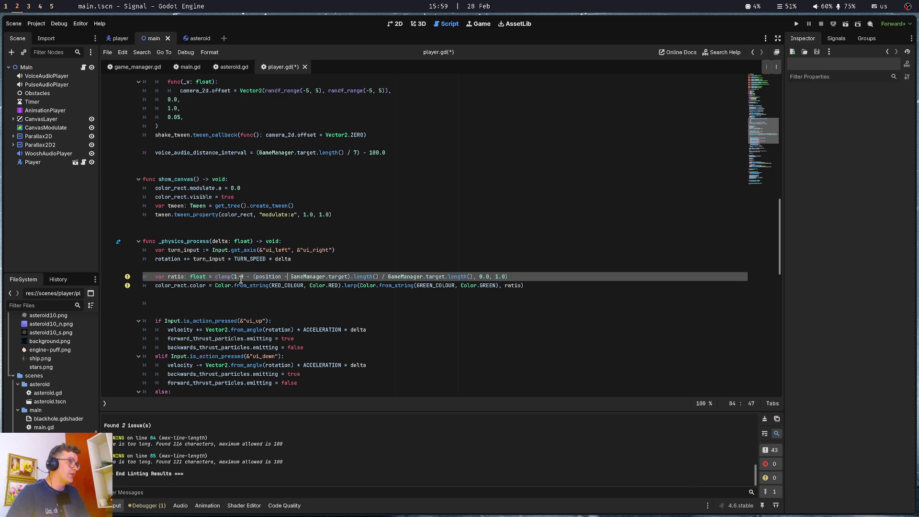
Declare var to_target_distance: Vector2 = position - GameManager.target above the ratio line and save.
drag(256, 277, 312, 280)
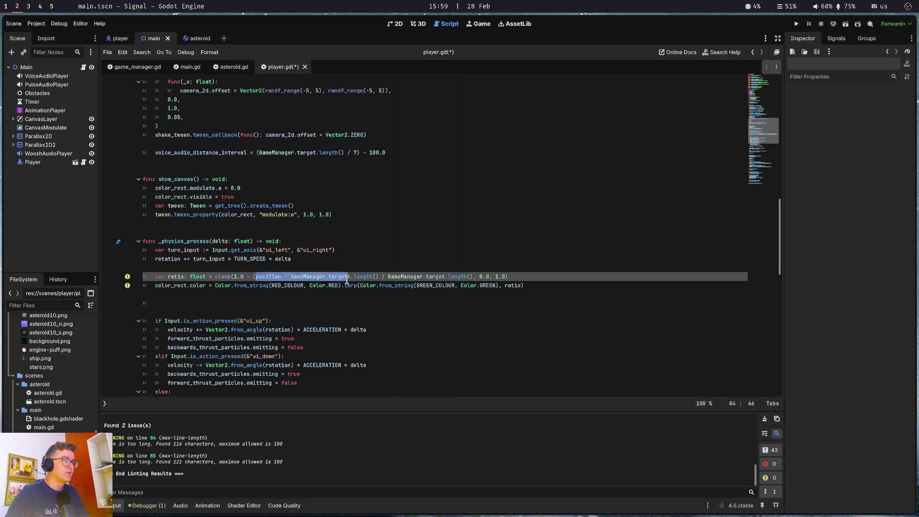
key(Up)
key(Up)
key(Down)
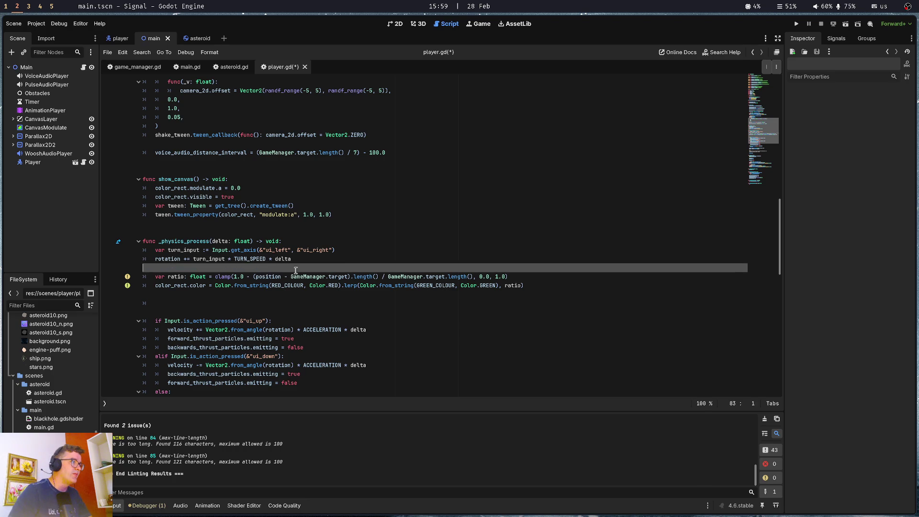
key(Return)
text(var ta)
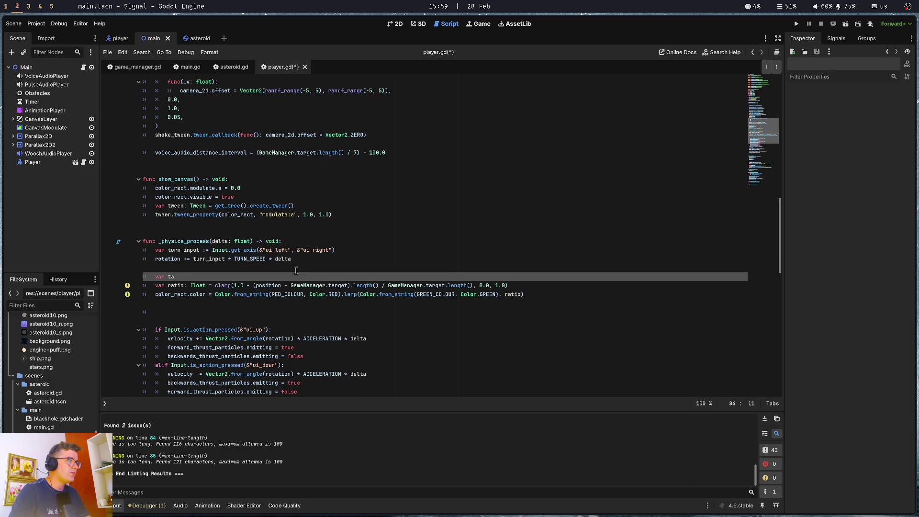
key(BackSpace)
text(o_target_ti)
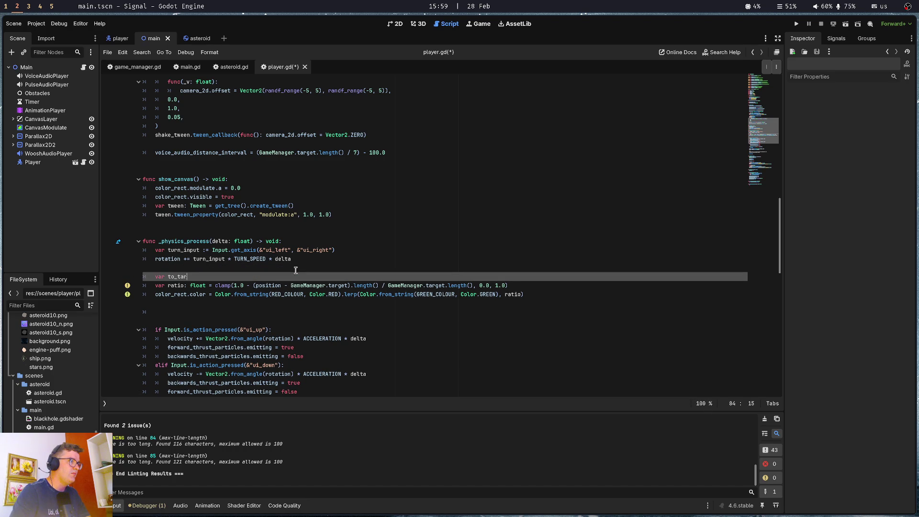
key(BackSpace)
key(BackSpace)
text(distan)
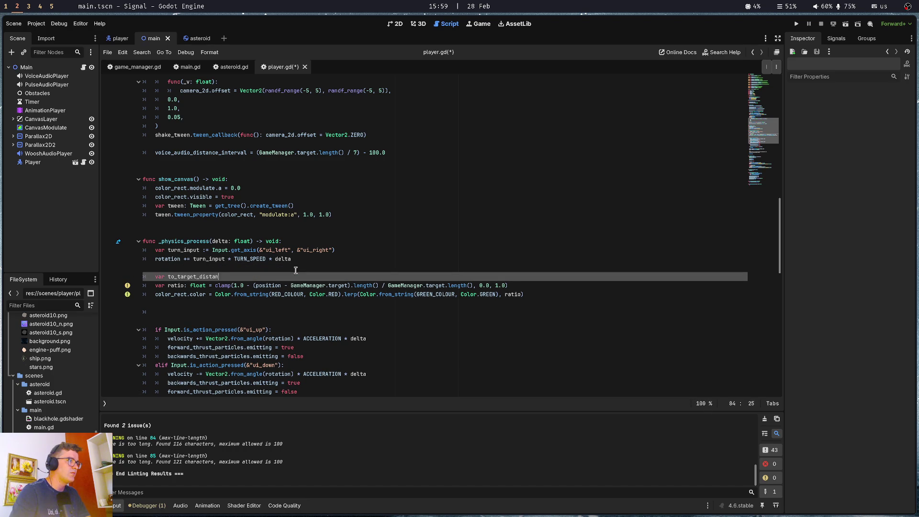
text(ce: float)
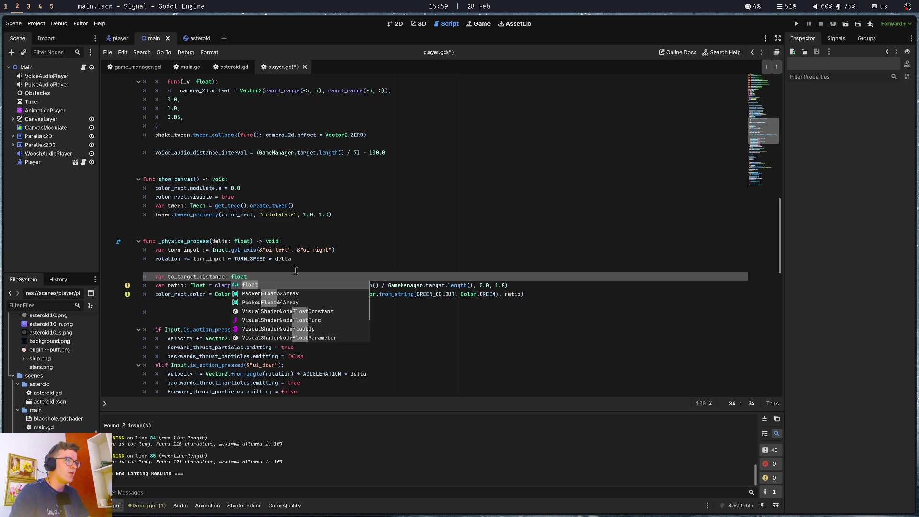
text( = position - GameManager.target)
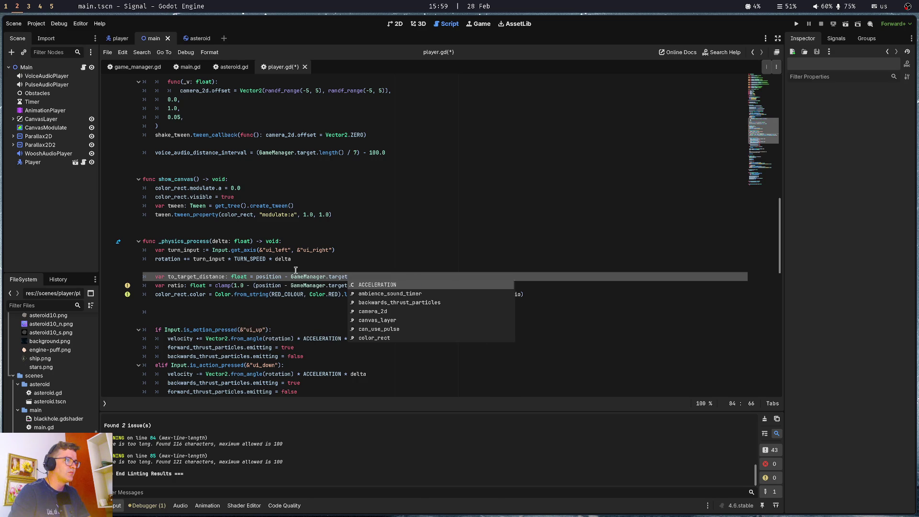
key(Escape)
key(ctrl+shift+Right)
text(Vector2)
key(ctrl+s)
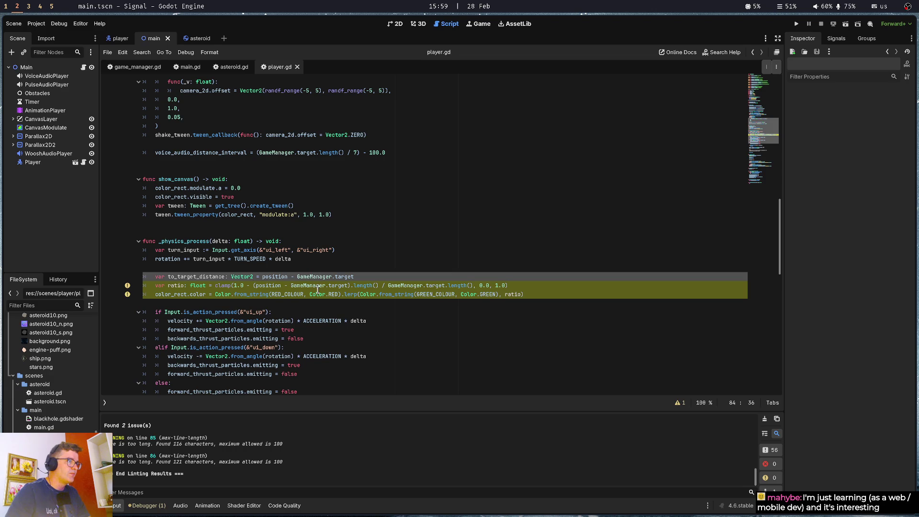
Use to_target_distance in place of the subtraction inside the ratio clamp's length call.
click(349, 286)
key(ctrl+BackSpace)
key(ctrl+BackSpace)
key(ctrl+BackSpace)
key(ctrl+BackSpace)
text(to_target_dista)
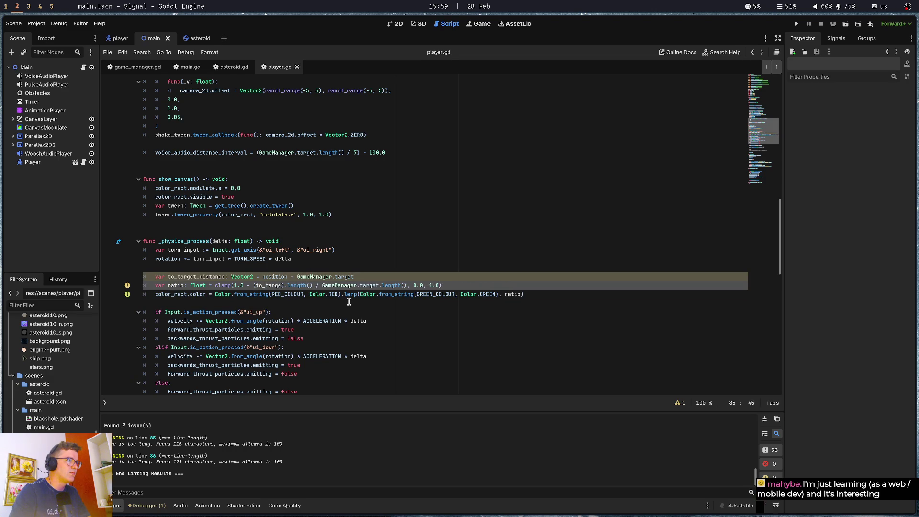
text(nce)
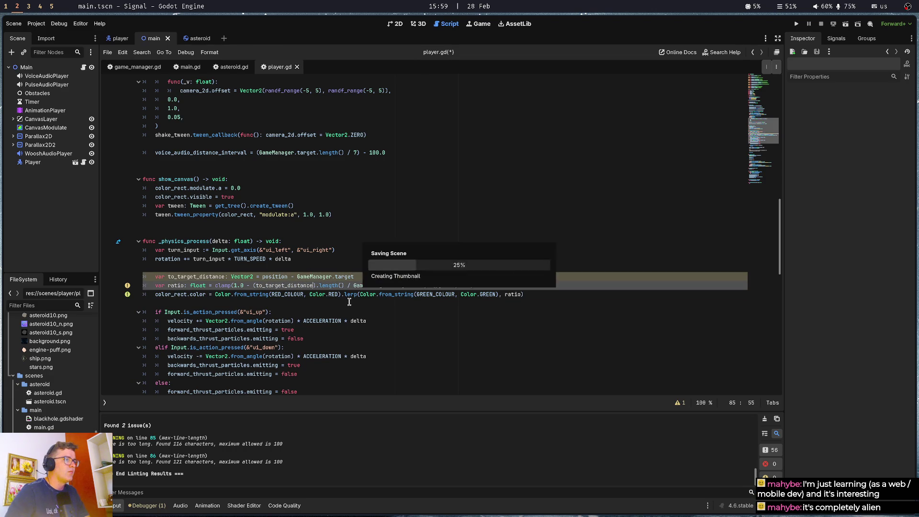
click(286, 302)
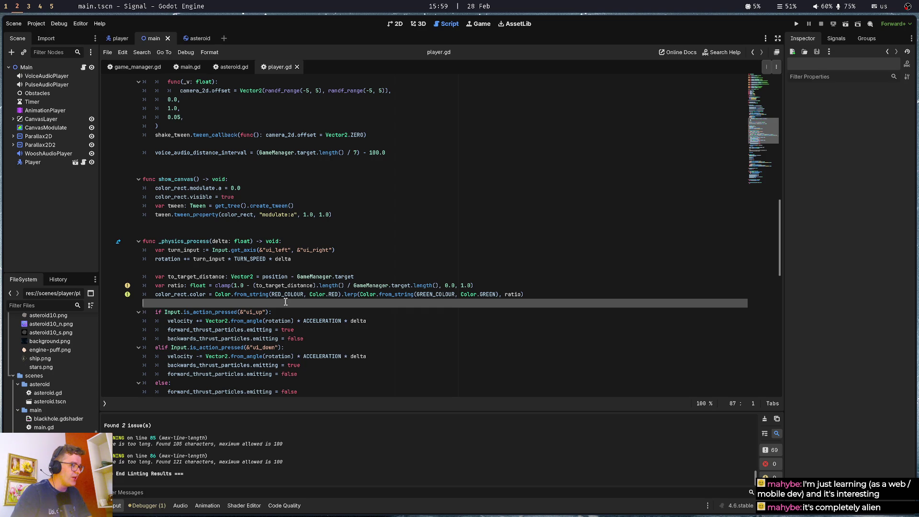
Run and stop the game to test the distance changes, adding a blank line below the colour line.
key(Return)
key(Return)
key(Up)
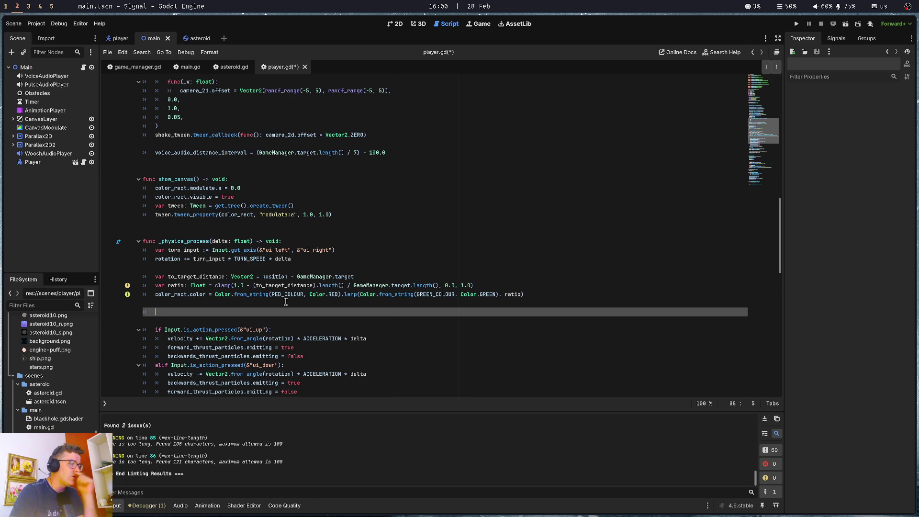
key(F5)
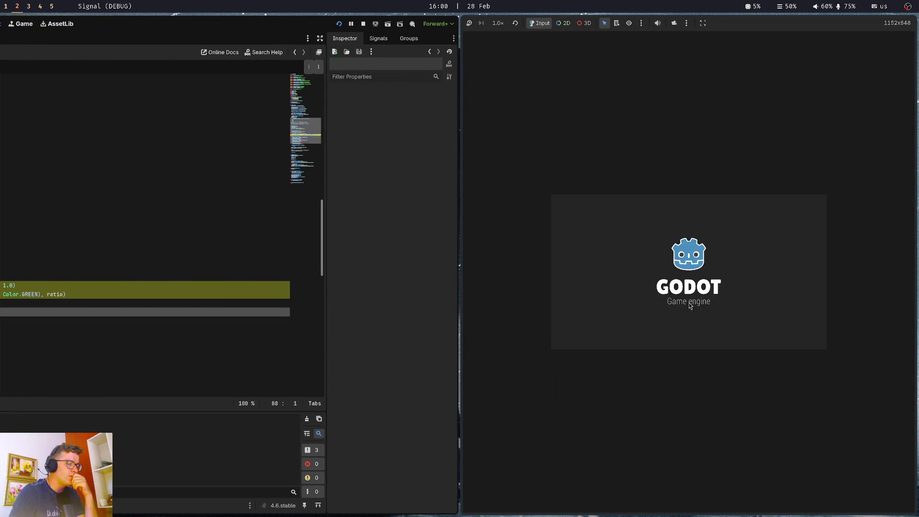
key(Escape)
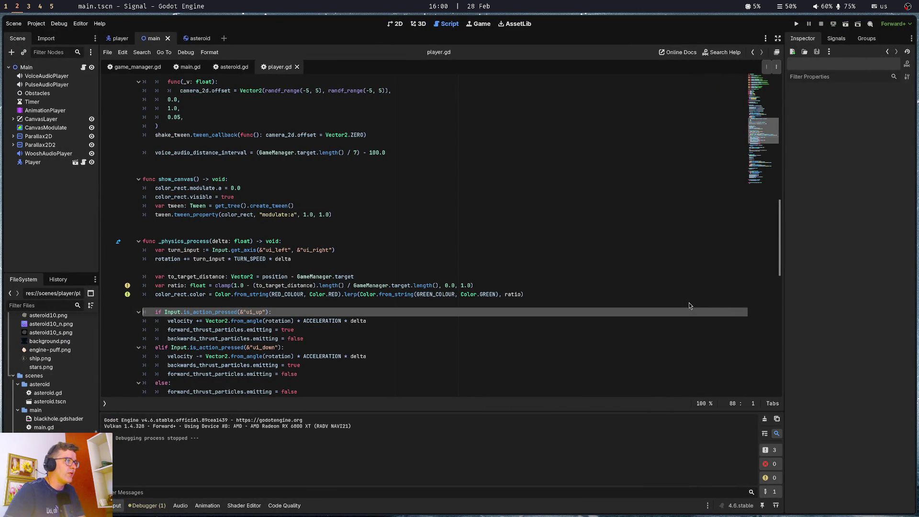
key(Up)
key(Up)
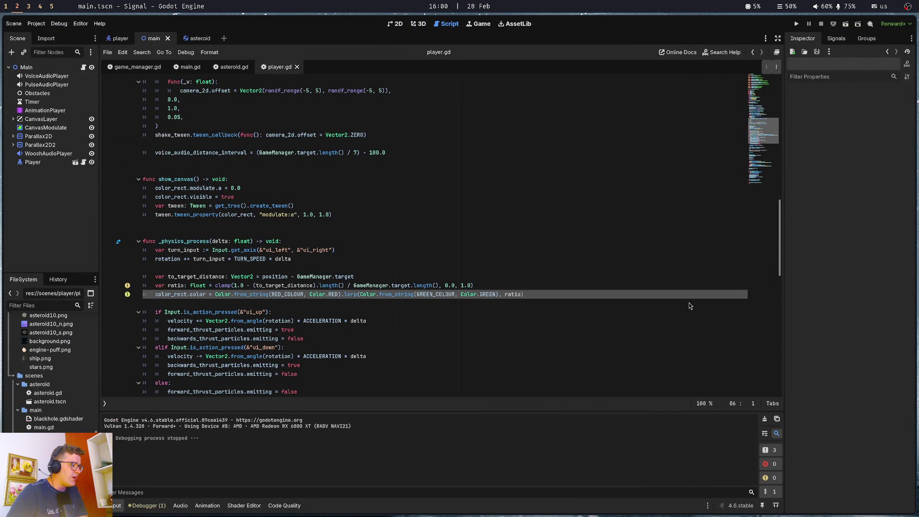
key(Down)
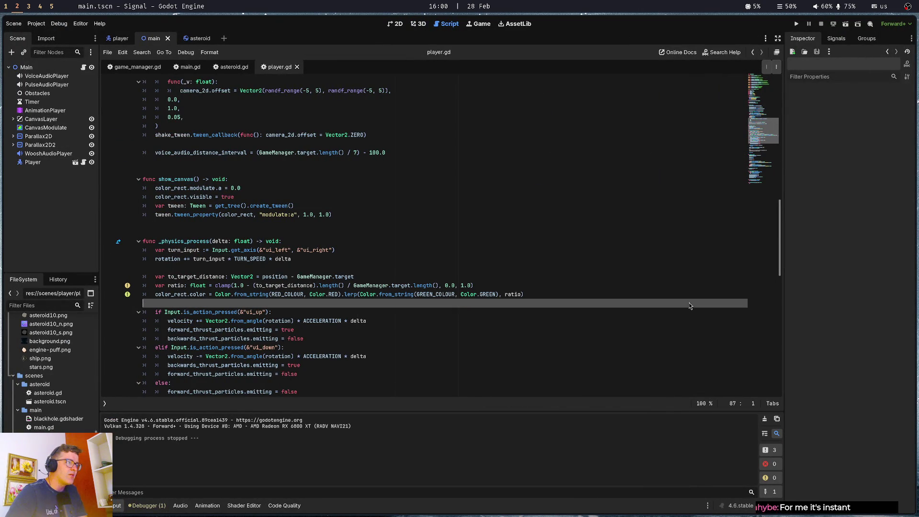
key(Return)
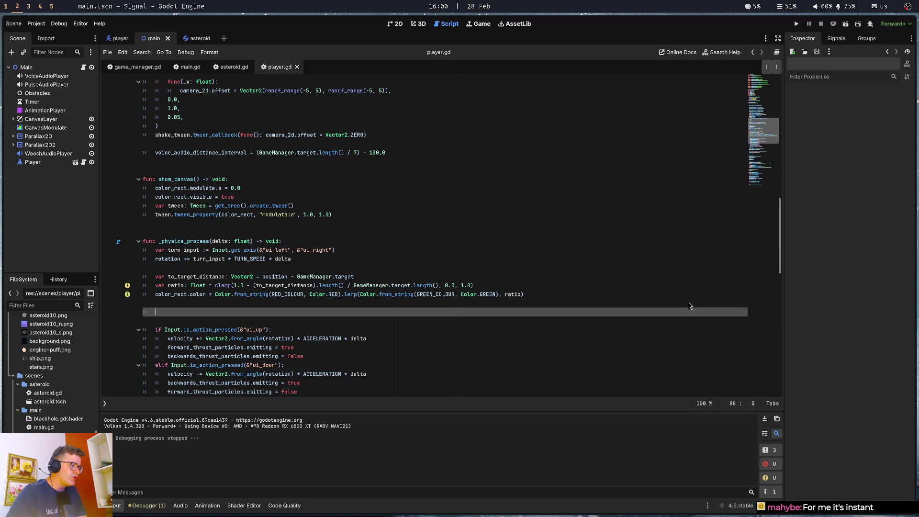
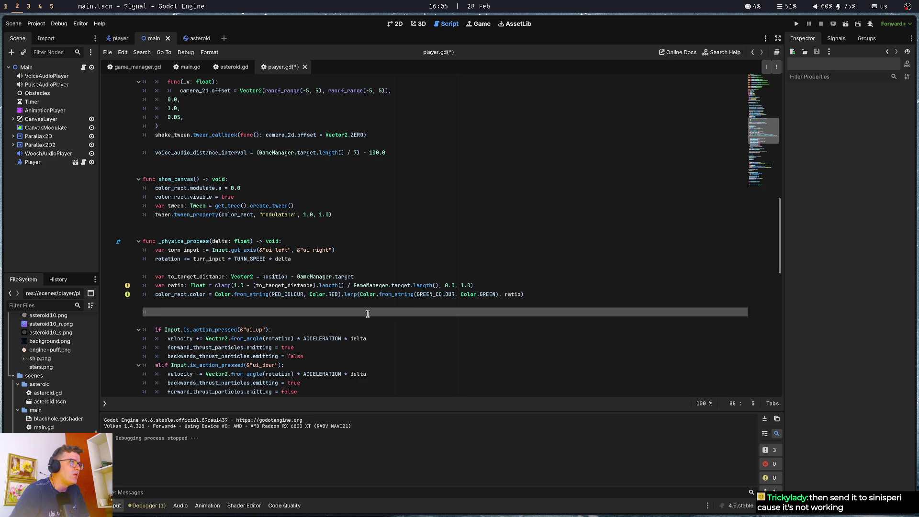
Review the voice_audio_distance_interval assignment and the _physics_process lines in player.gd.
click(247, 155)
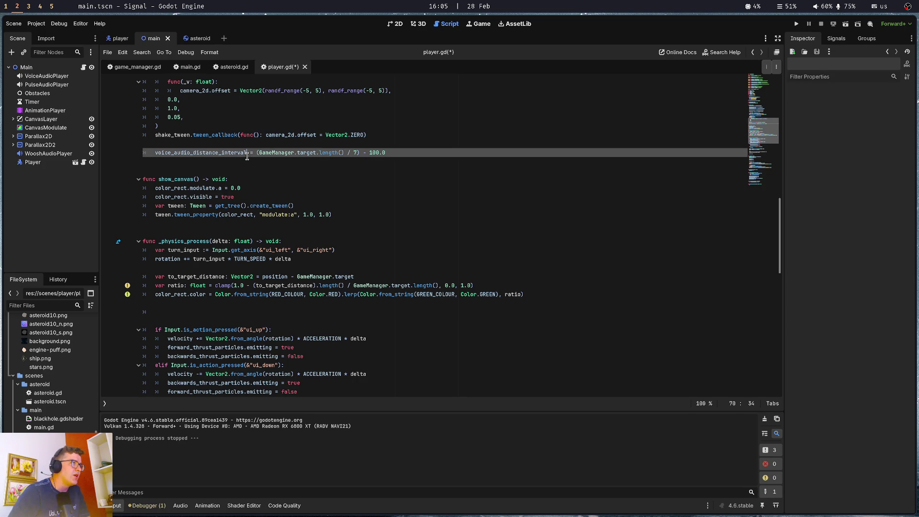
click(247, 158)
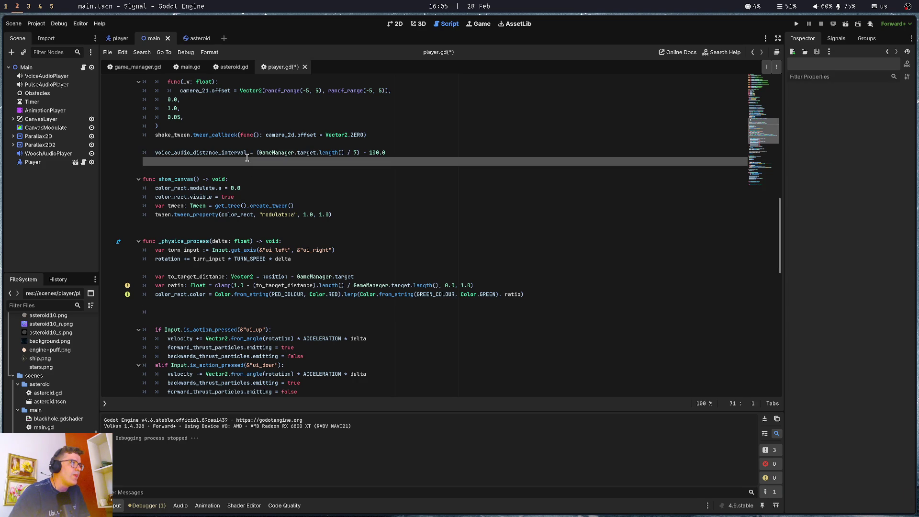
click(192, 313)
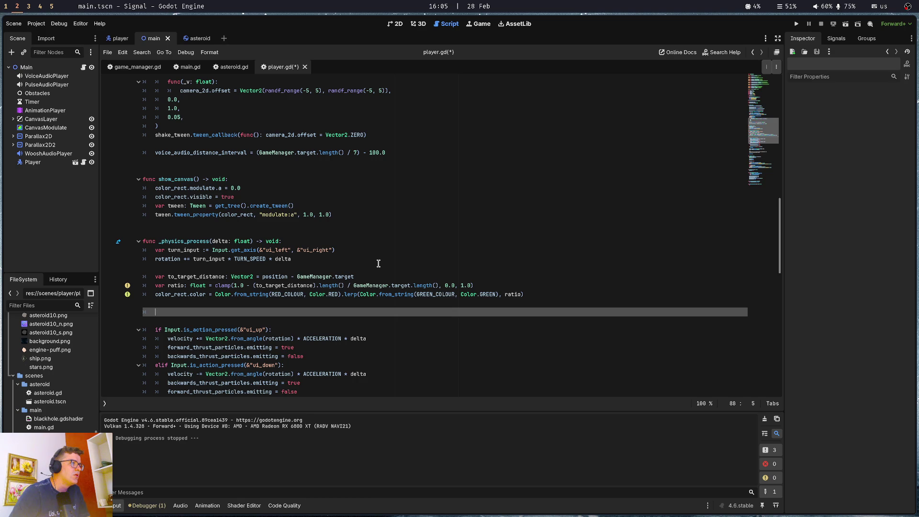
click(378, 263)
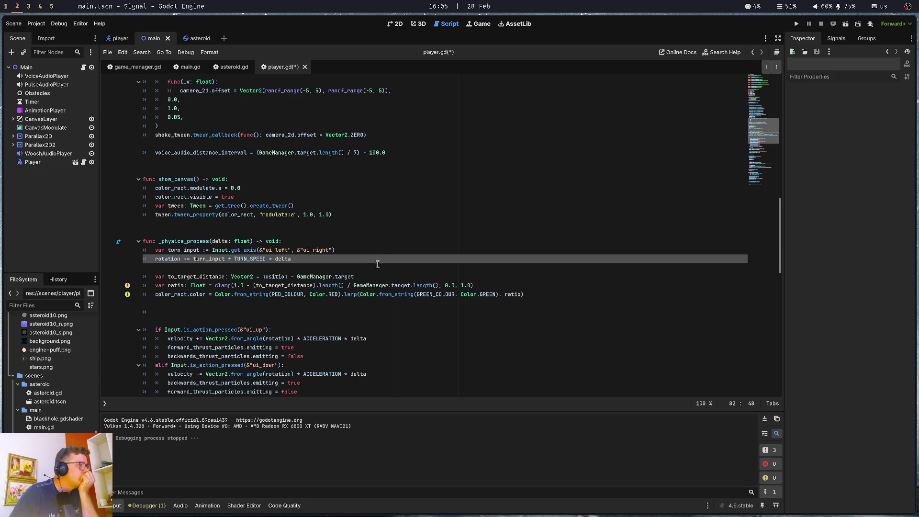
click(361, 236)
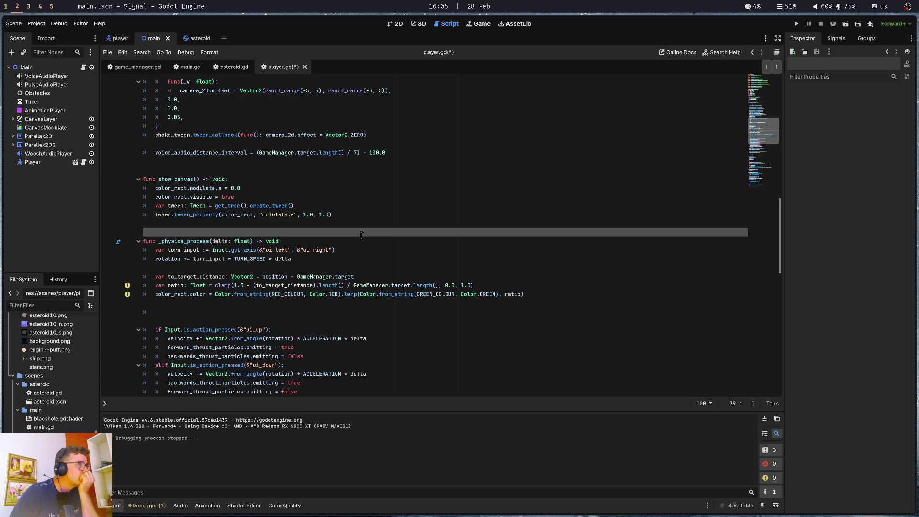
drag(154, 153, 447, 151)
click(448, 151)
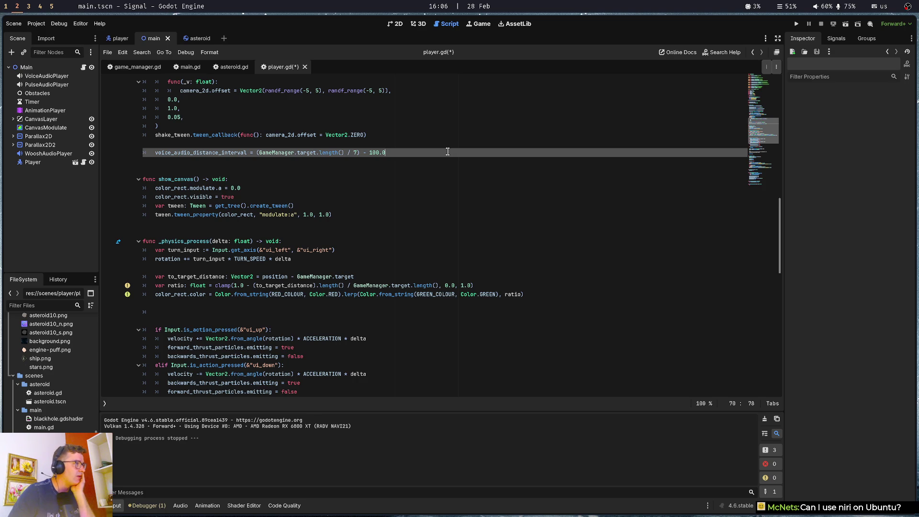
click(260, 165)
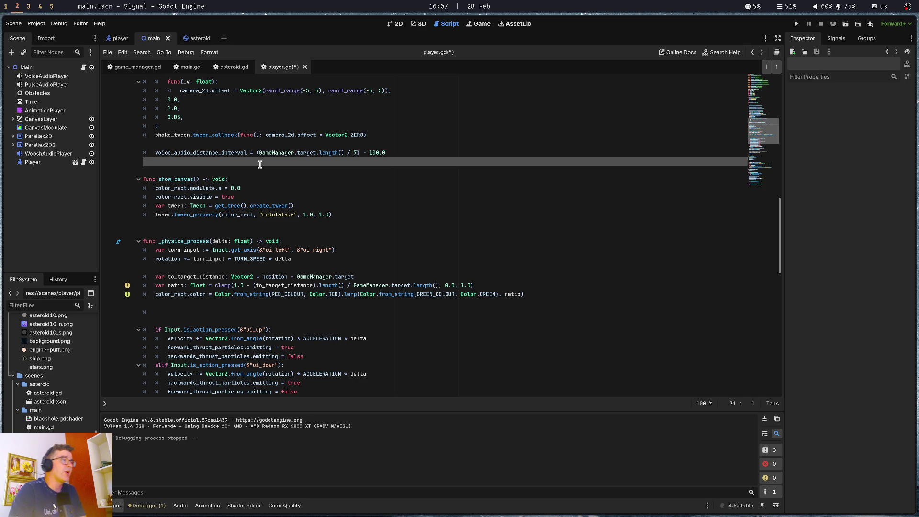
Add a new line below voice_audio_distance_interval with var, trying names distance_w, walke and walked.
scroll(260, 164, up, 8)
scroll(260, 164, up, 4)
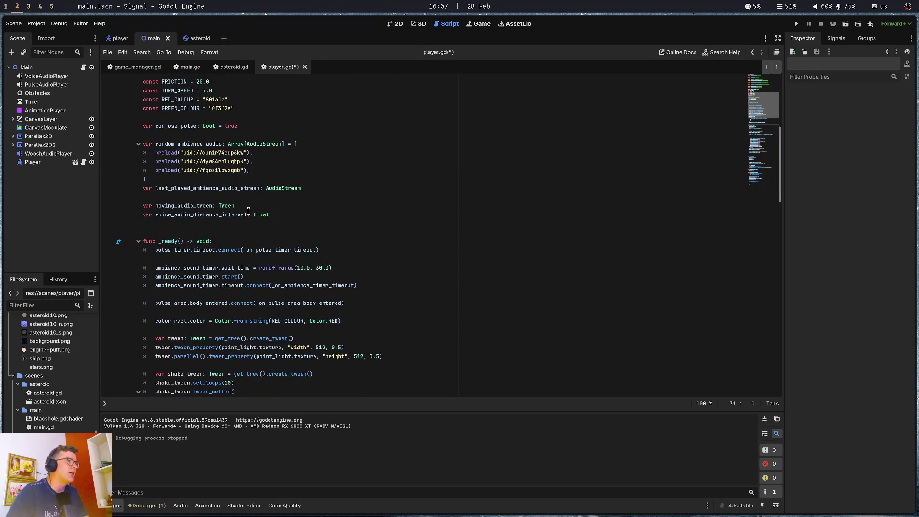
click(305, 215)
key(Return)
text(var distance_wa)
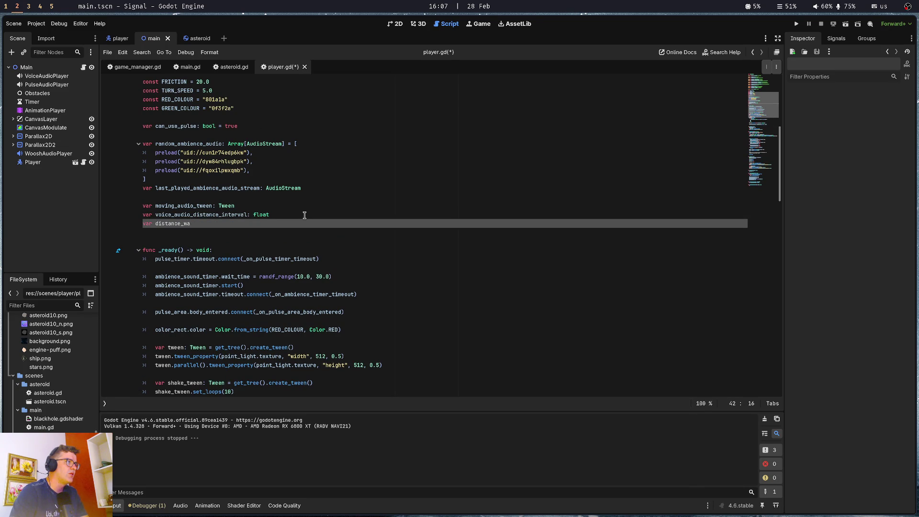
key(ctrl+BackSpace)
text(walked)
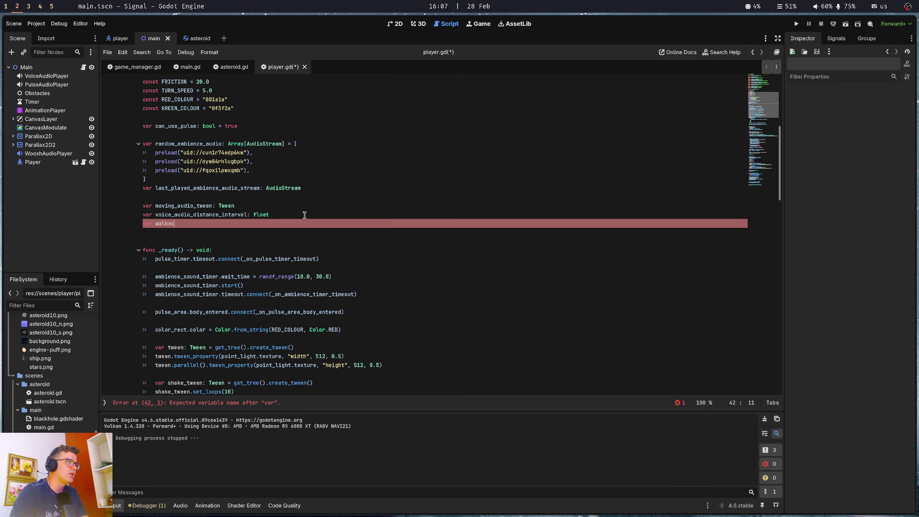
key(ctrl+BackSpace)
text(walked_distra)
key(ctrl+BackSpace)
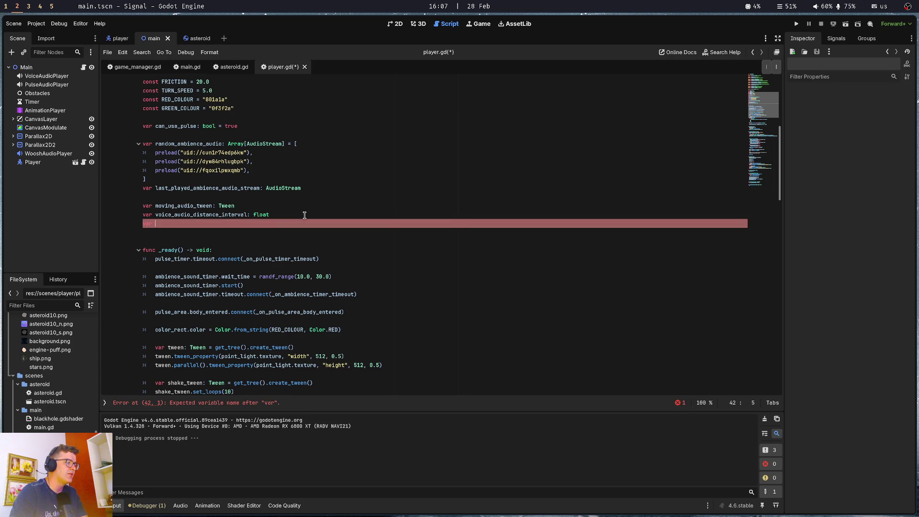
key(super+1)
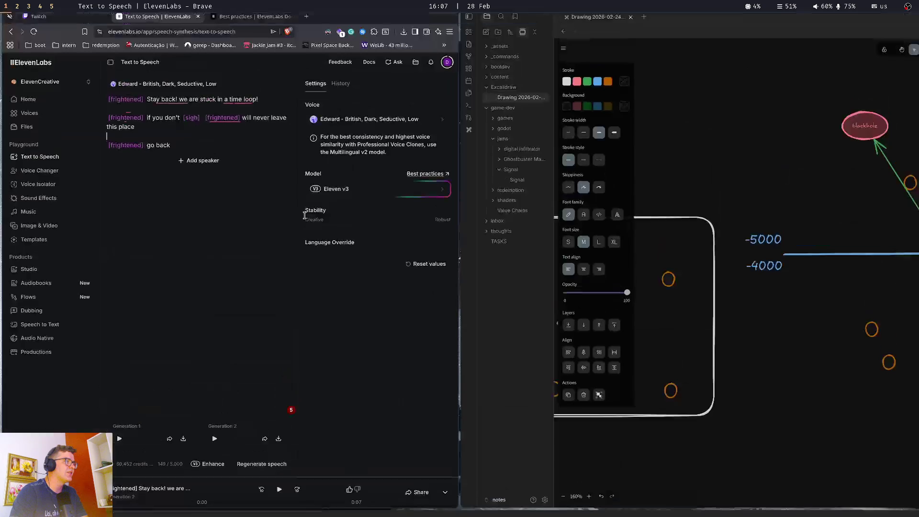
Translate 'distancia voada' in Google Translate to get 'distance flown', then return to Godot.
key(ctrl+t)
text(tra)
key(Return)
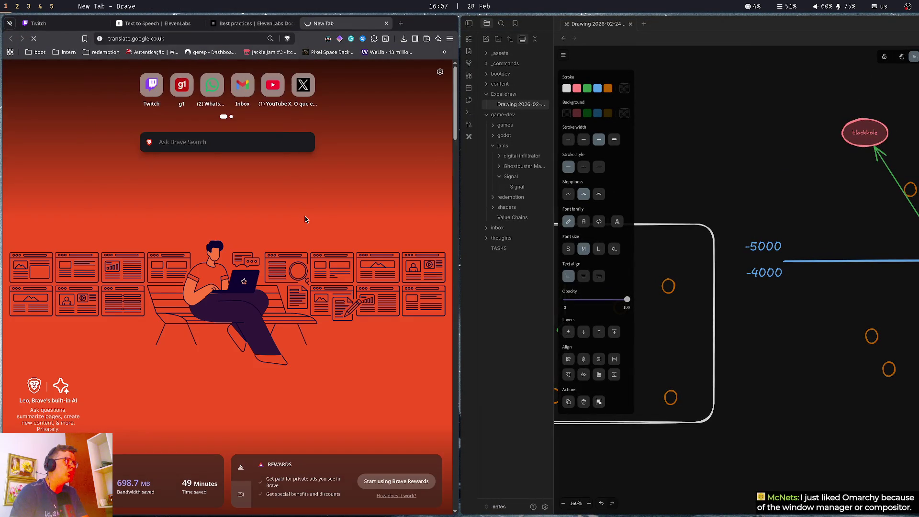
text(distancia)
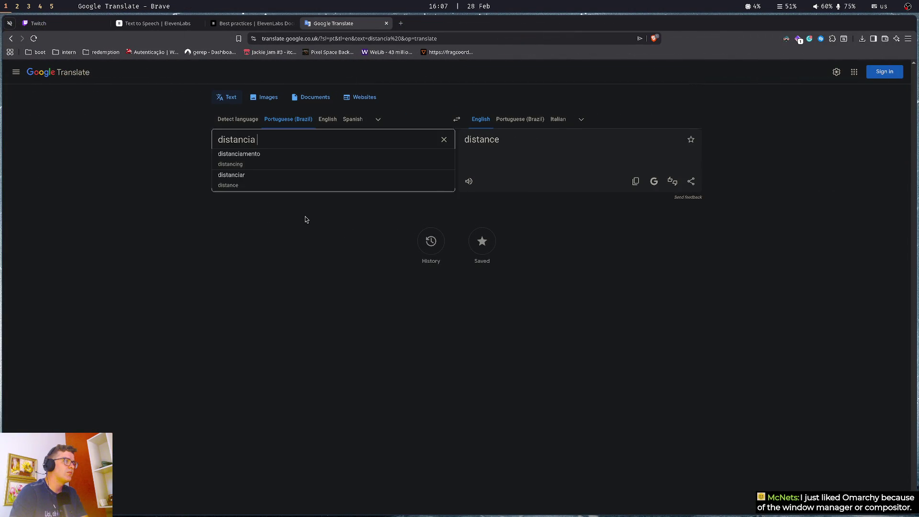
text( voada)
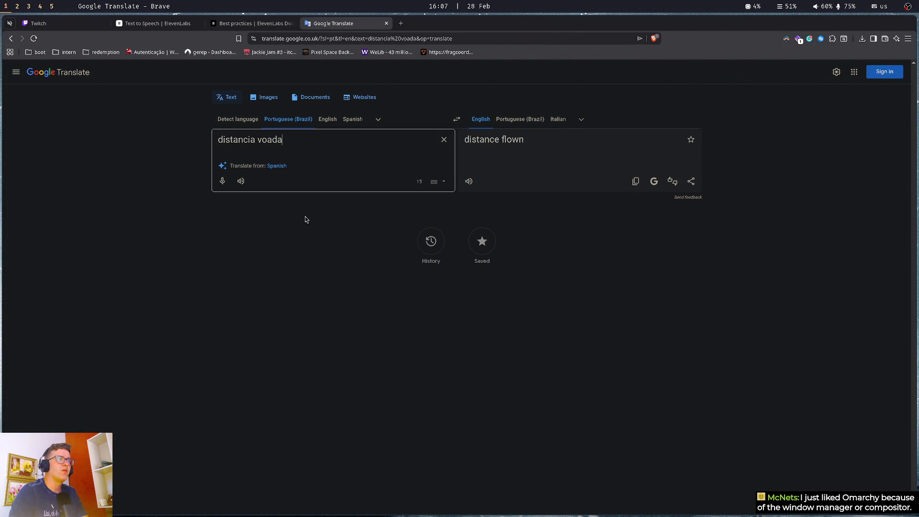
key(ctrl+w)
key(super+2)
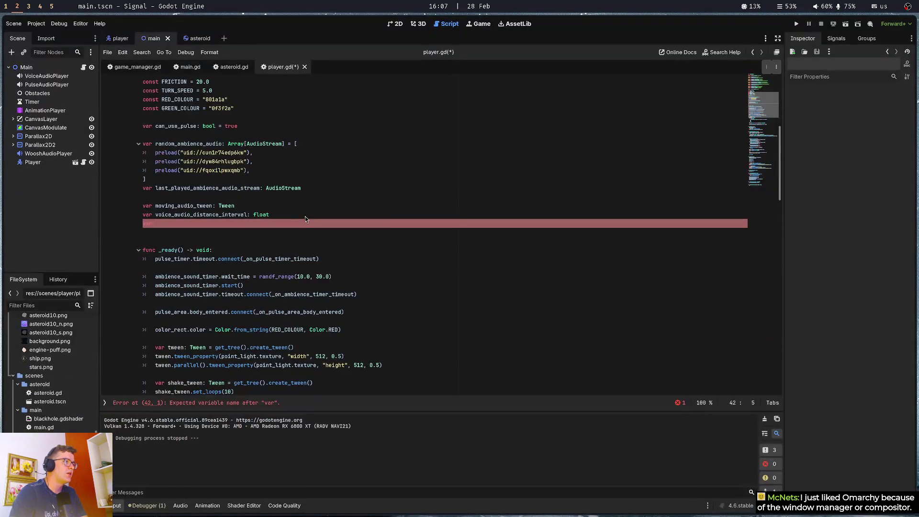
Complete the declaration as 'var distance_flown: float = 0.0' and save player.gd.
text(distance_fl)
text(own: fl)
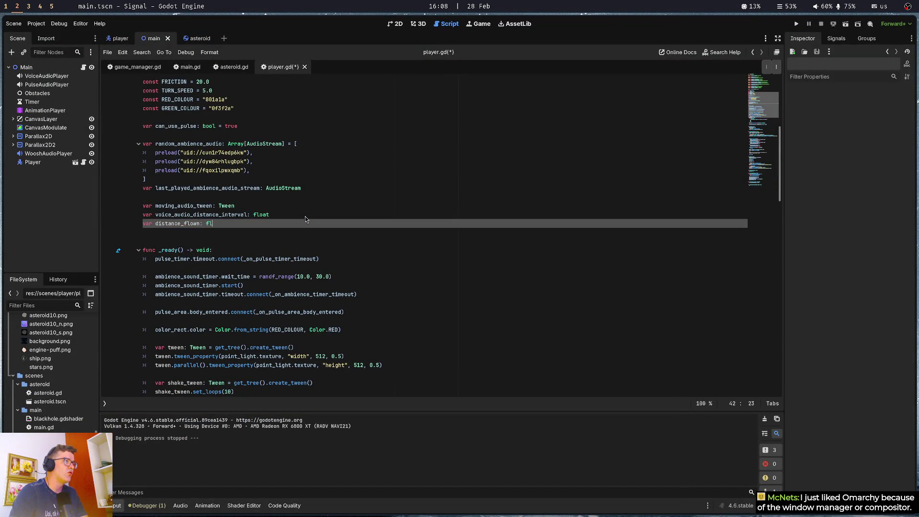
text(oat = 0.0)
key(ctrl+s)
key(Down)
key(Down)
key(Down)
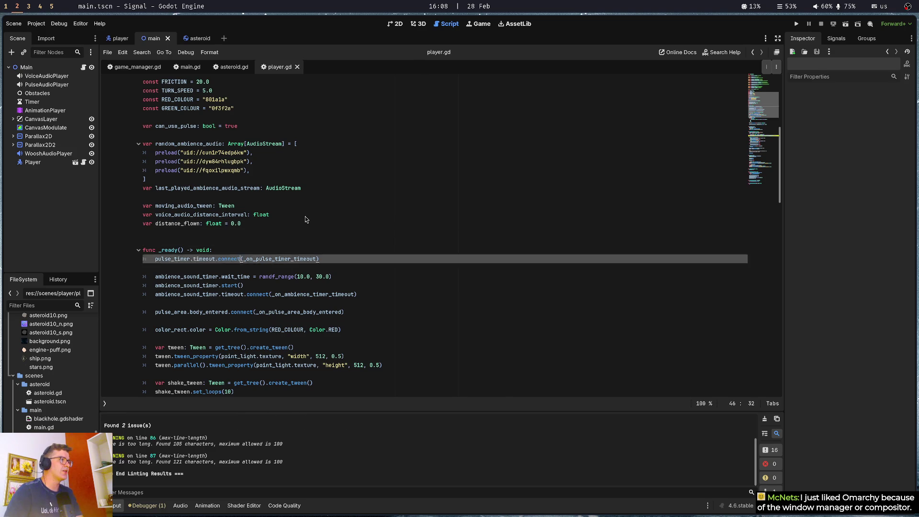
key(Down)
key(Down)
key(Down)
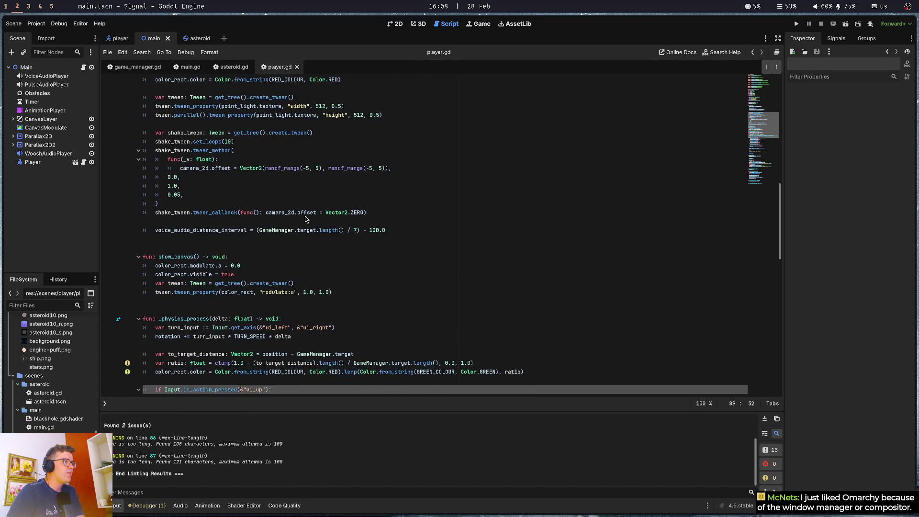
key(Up)
key(Up)
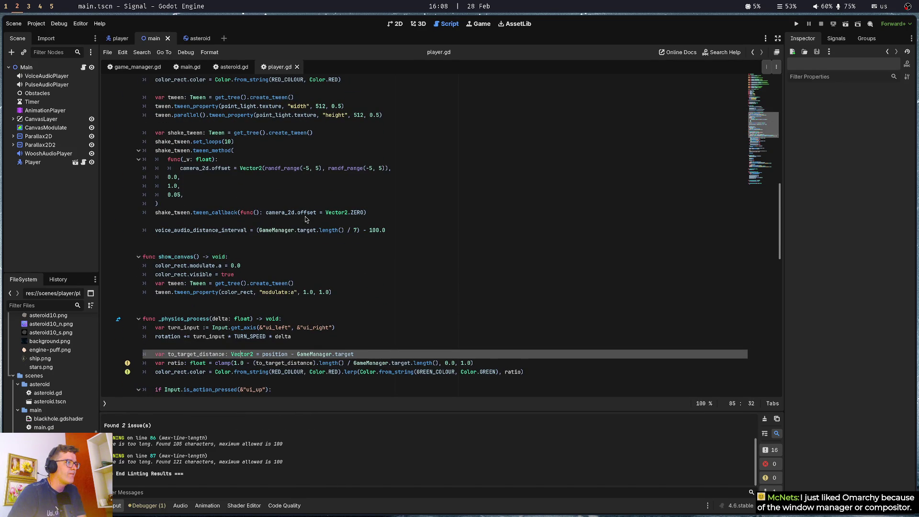
key(Down)
key(Down)
key(Down)
Move through _physics_process to the start of the to_target_distance line.
scroll(307, 220, down, 1)
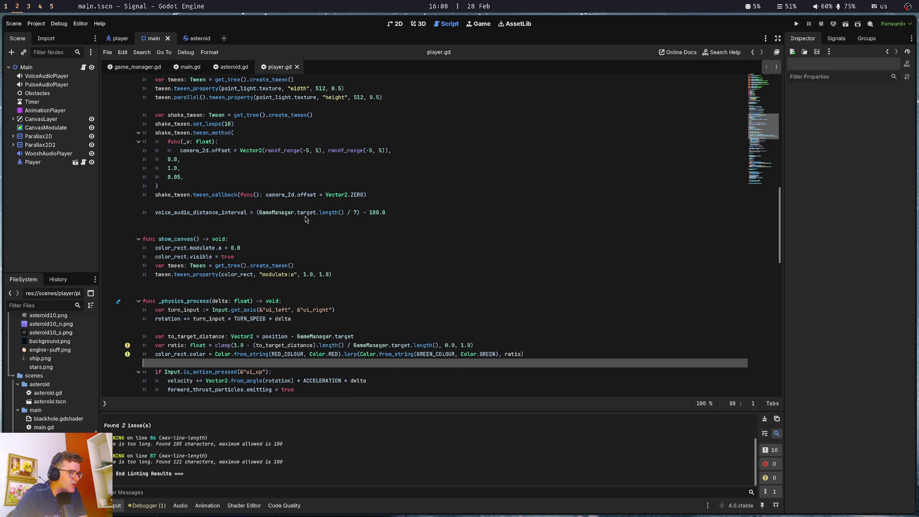
key(Up)
key(Up)
key(Up)
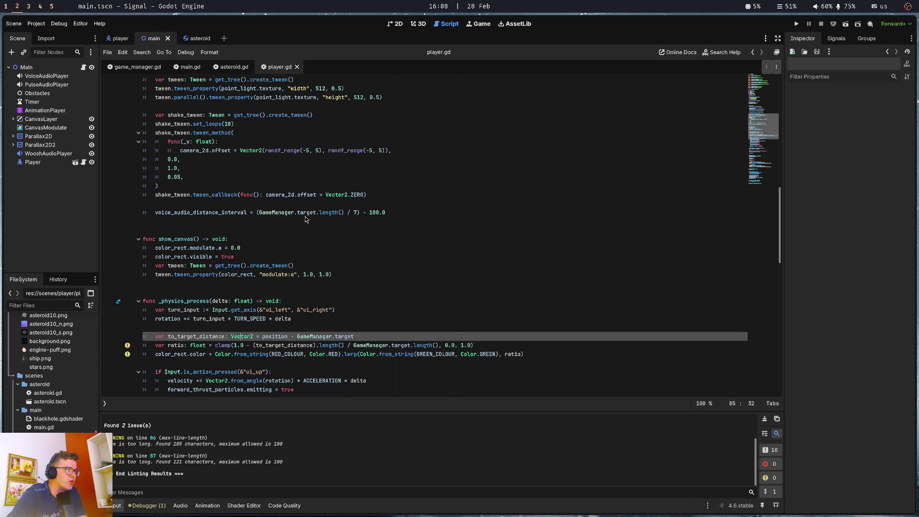
key(Down)
key(Down)
key(Down)
key(Down)
key(Down)
key(Down)
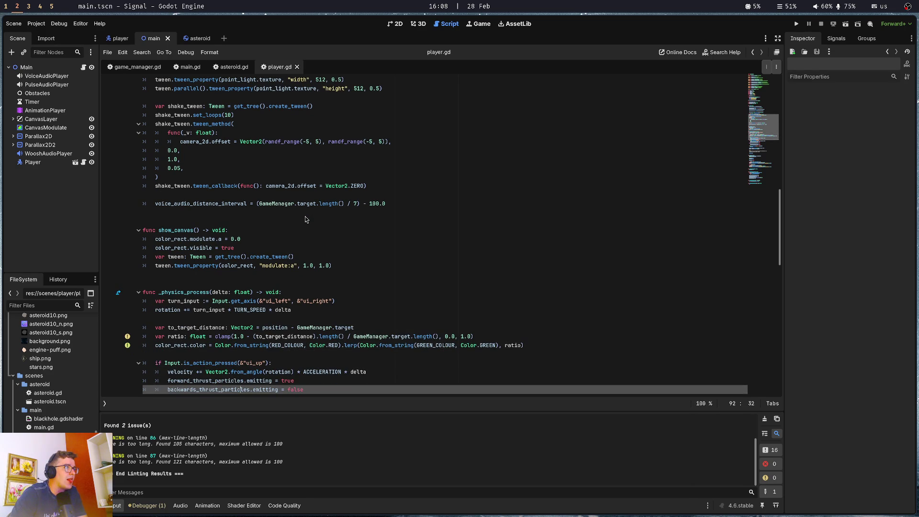
key(Up)
key(Up)
key(Up)
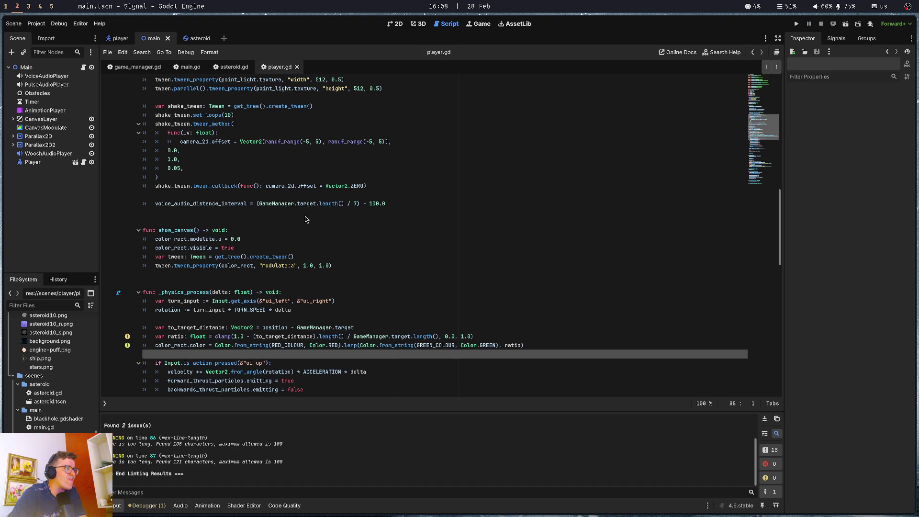
key(Up)
key(Up)
key(Up)
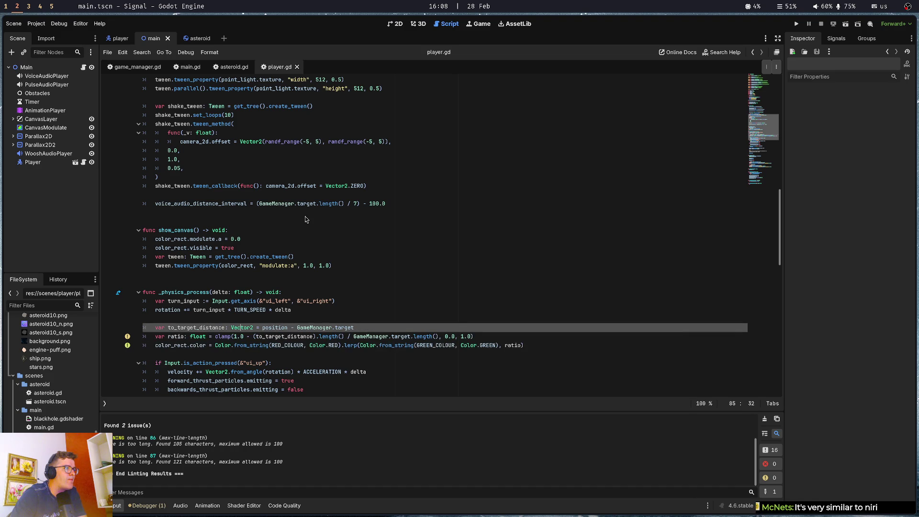
key(ctrl+Left)
key(ctrl+Left)
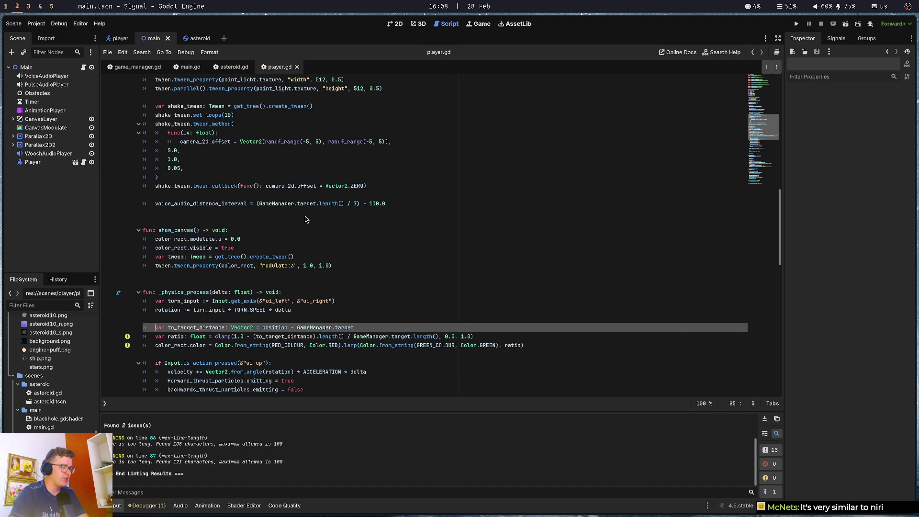
key(super+1)
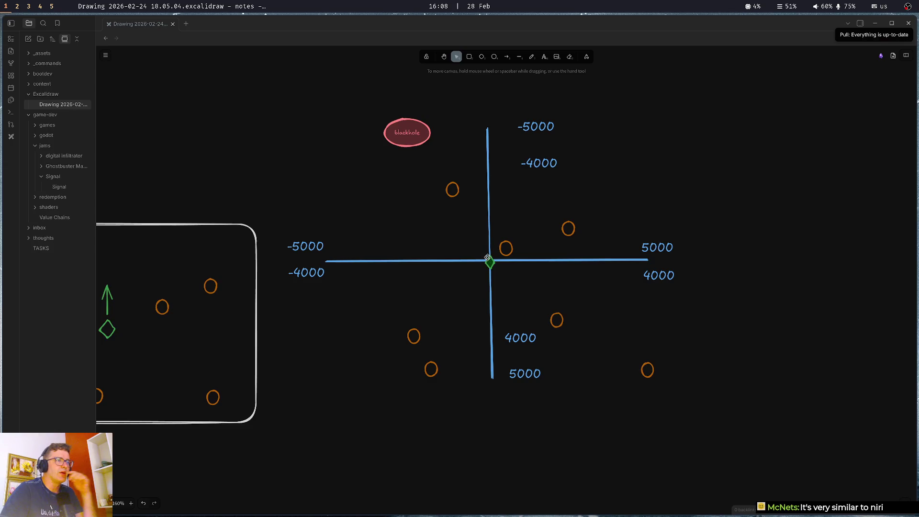
Move the orange circle further left in the drawing.
click(489, 262)
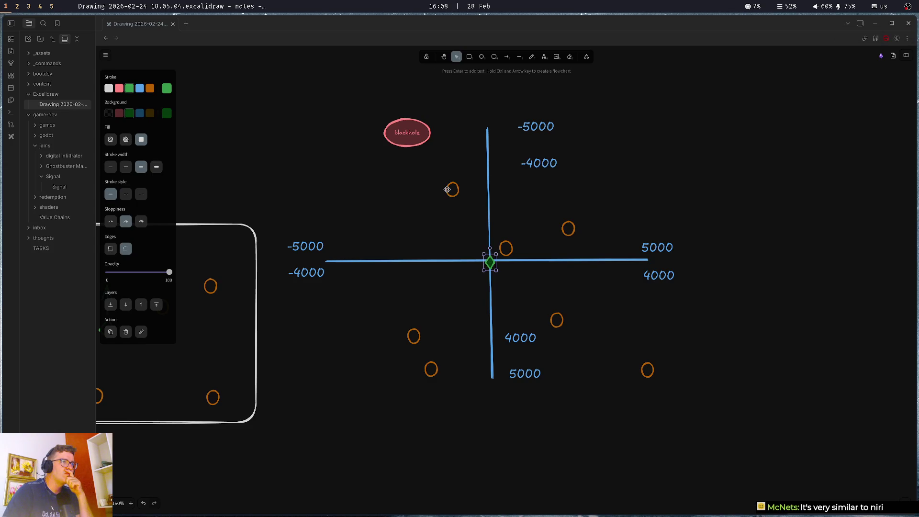
drag(448, 190, 385, 193)
click(308, 138)
Draw a white horizontal line above the axis and duplicate it into three stacked lines.
click(519, 56)
click(109, 89)
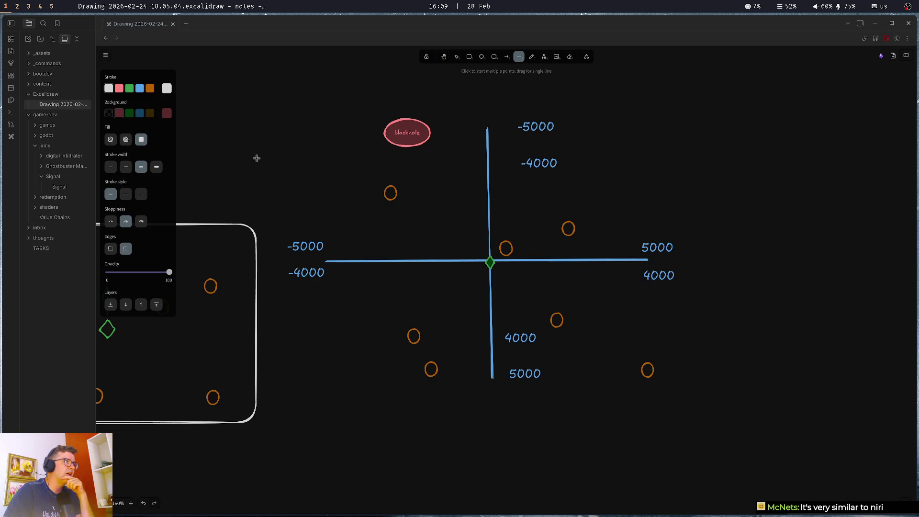
mouse_move(440, 219)
mouse_down()
mouse_move(578, 218)
mouse_move(514, 218)
mouse_up()
key(shift+Up)
key(shift+Up)
key(shift+Up)
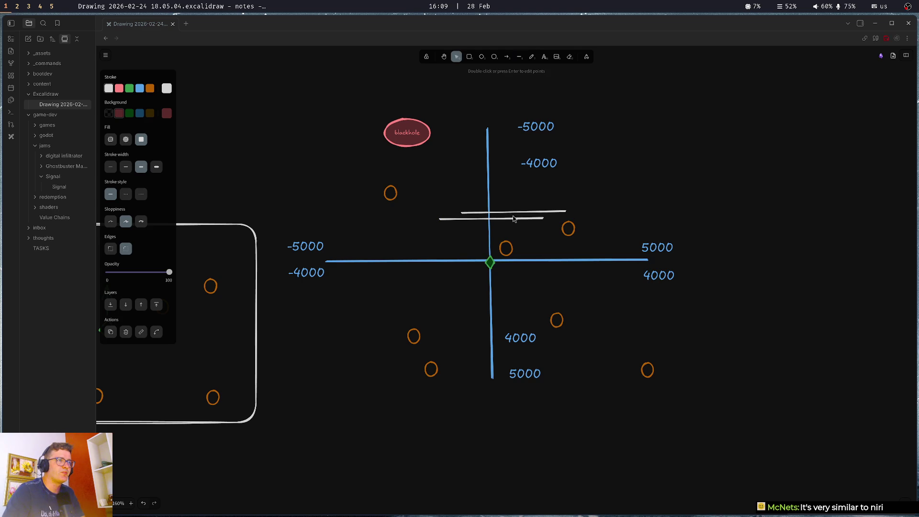
key(Left)
key(ctrl+d)
key(shift+Up)
key(shift+Up)
key(shift+Up)
key(shift+Up)
key(shift+Up)
key(shift+Left)
key(shift+Left)
key(shift+Left)
key(Left)
key(Left)
key(Left)
Stretch the left ends of all three white lines out to the frame.
click(467, 187)
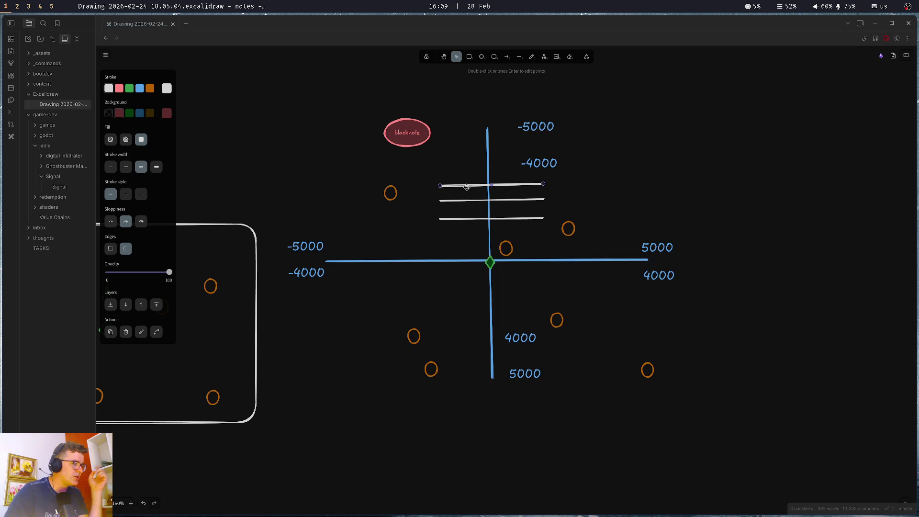
click(452, 219)
drag(440, 219, 232, 219)
click(442, 201)
drag(439, 201, 212, 197)
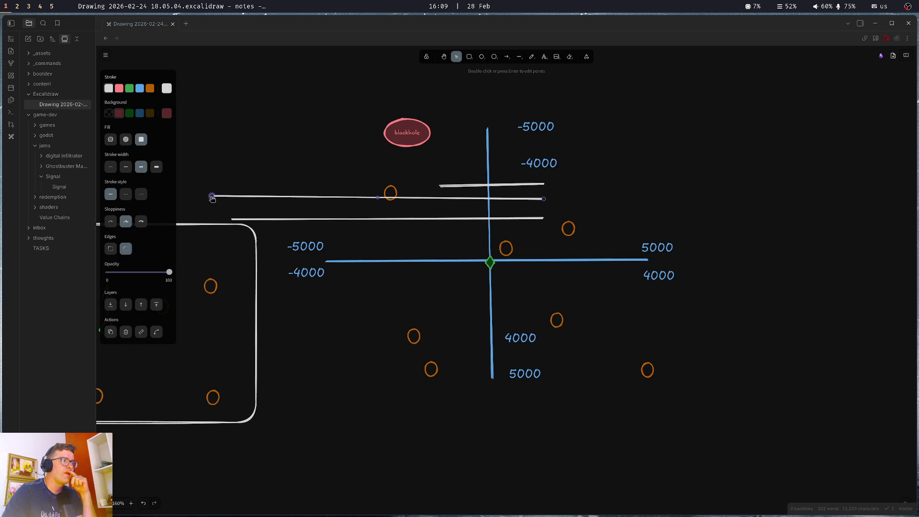
click(456, 185)
drag(440, 185, 206, 173)
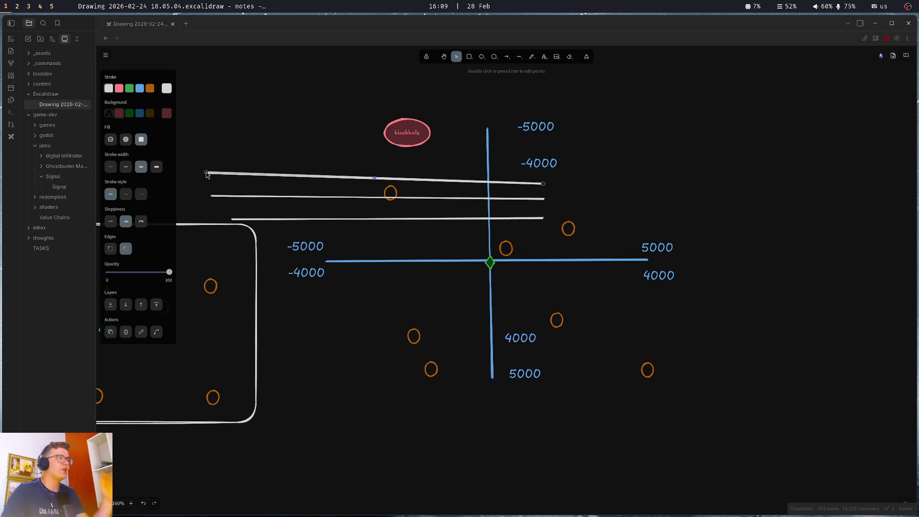
Drag the green diamond off the origin and back up toward the white lines.
click(490, 263)
drag(491, 262, 611, 412)
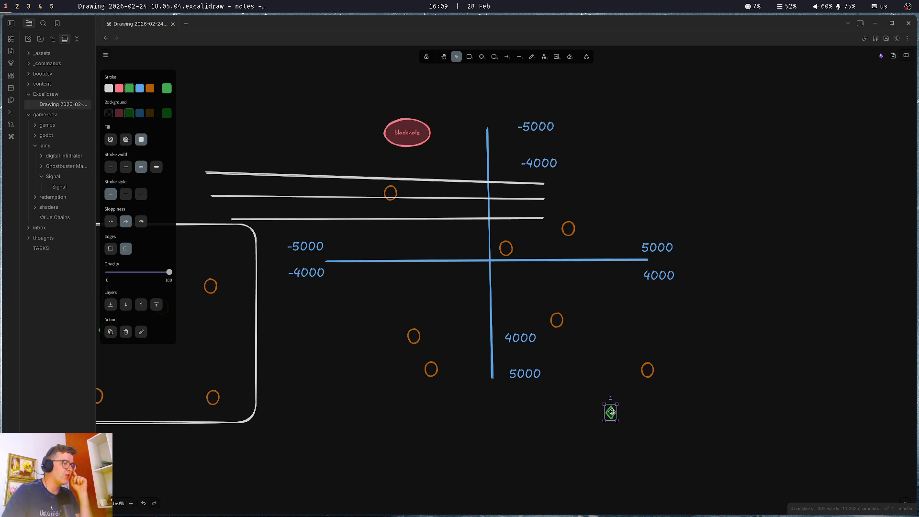
mouse_move(612, 412)
mouse_down()
mouse_move(509, 305)
mouse_move(449, 211)
mouse_move(453, 219)
mouse_up()
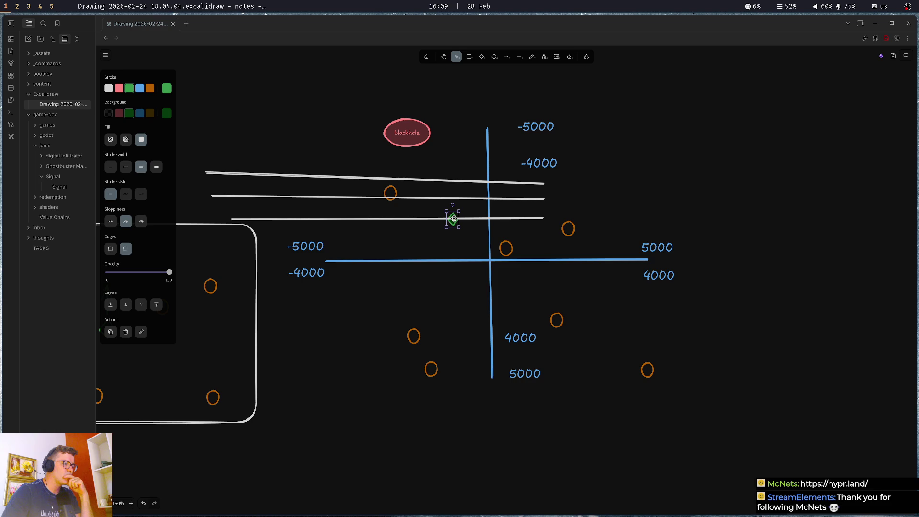
Nudge the green diamond to sit just under the lowest white line, left of the vertical axis.
drag(454, 219, 453, 218)
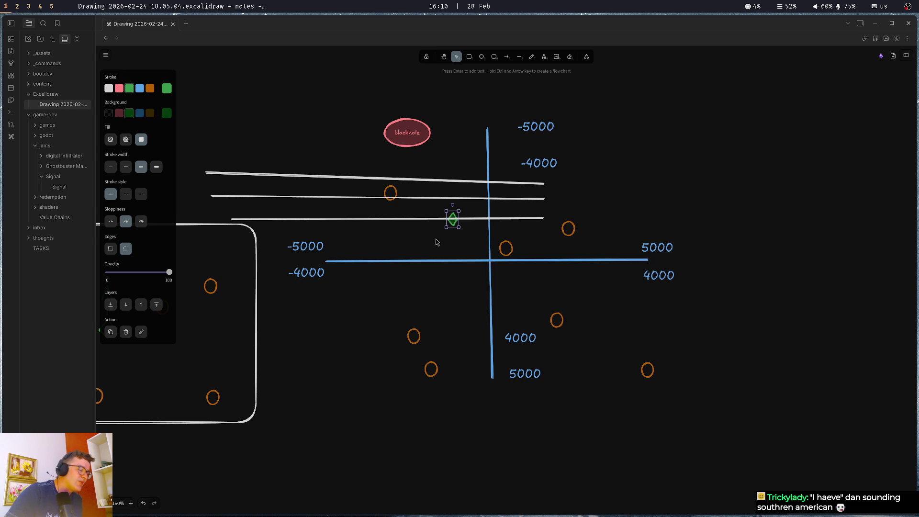
click(436, 242)
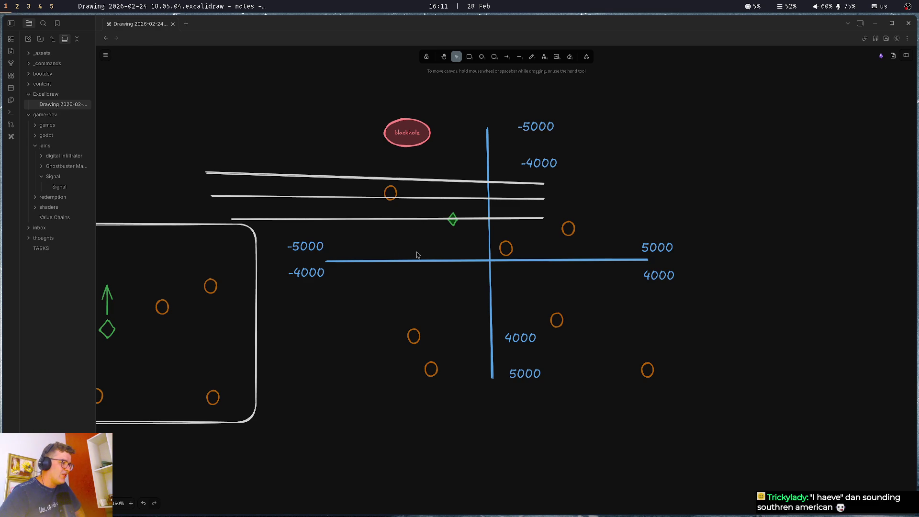
drag(452, 225, 463, 241)
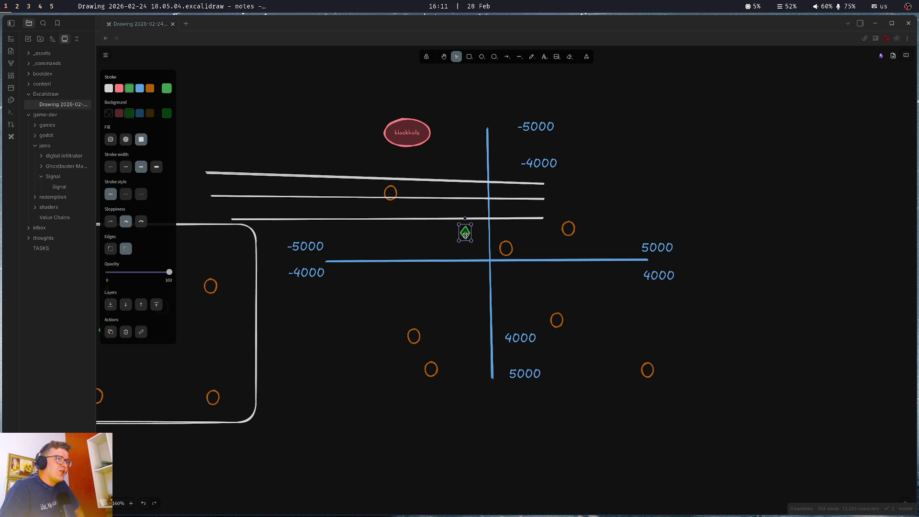
click(513, 218)
click(526, 193)
click(519, 181)
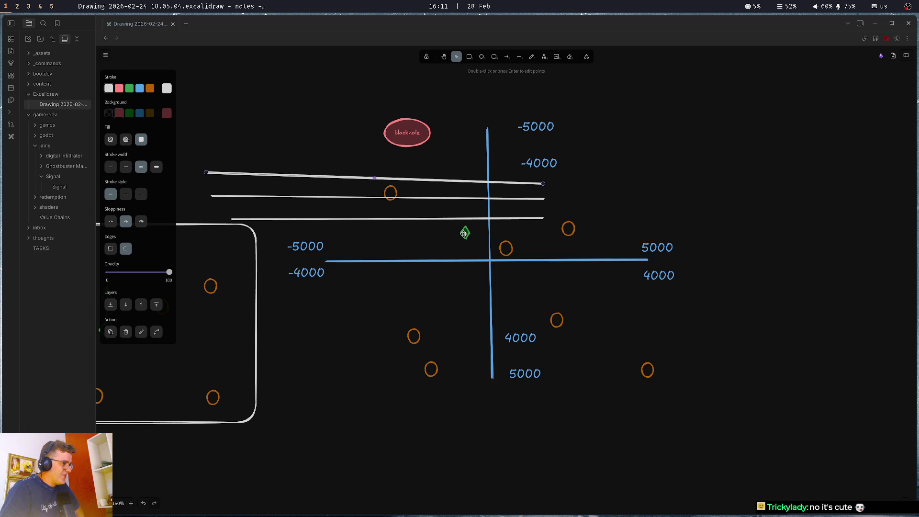
click(464, 233)
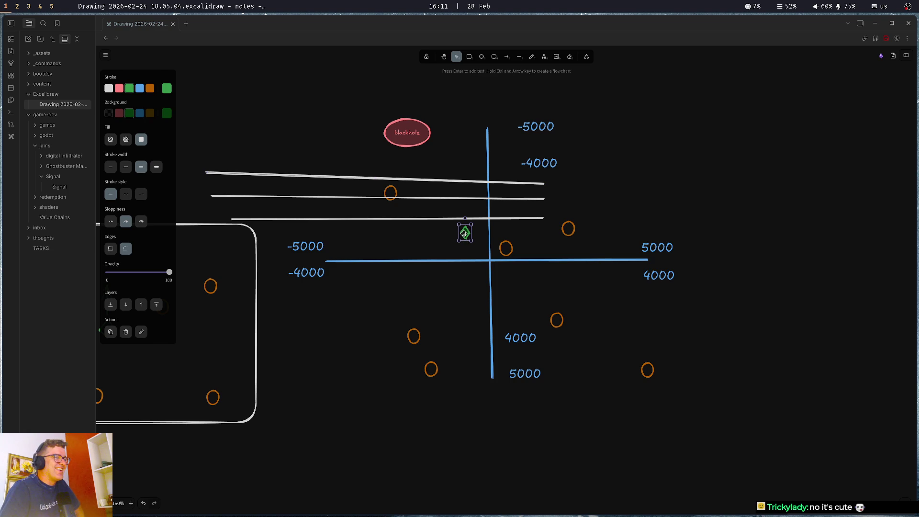
click(425, 220)
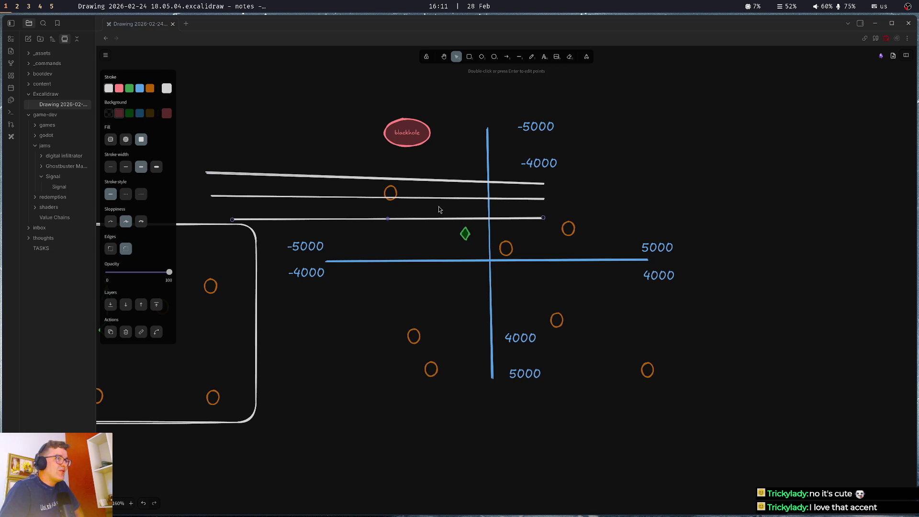
click(464, 122)
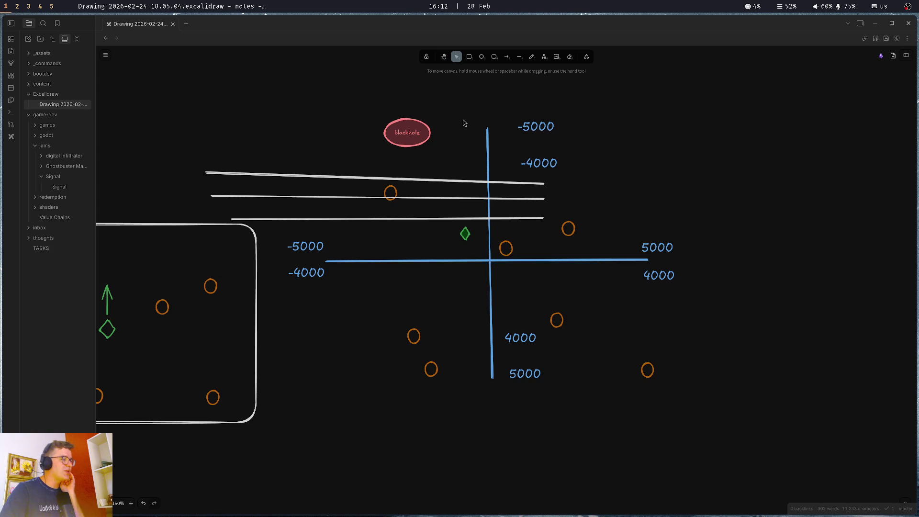
Enlarge the green diamond by dragging its bottom-left resize handle.
click(462, 234)
drag(458, 242, 456, 248)
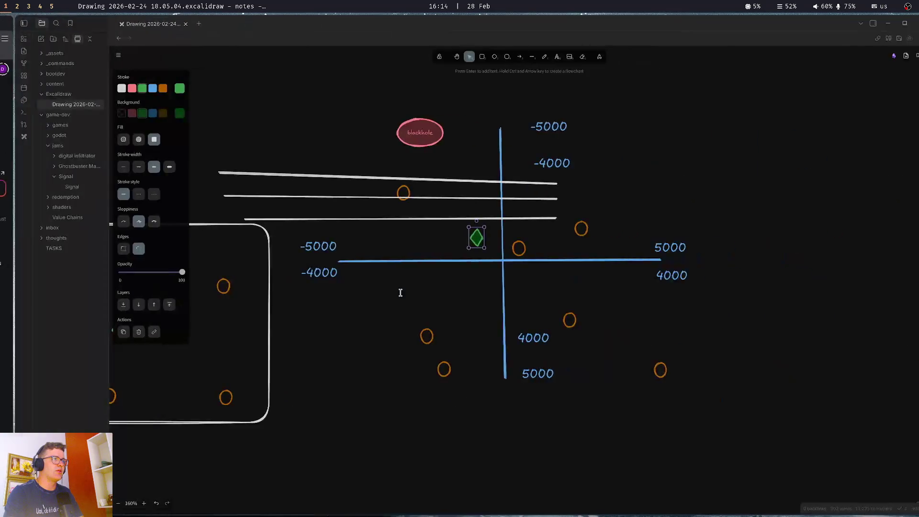
Bring the Amp terminal beside the drawing and begin the prompt with 'I have'.
key(super+Right)
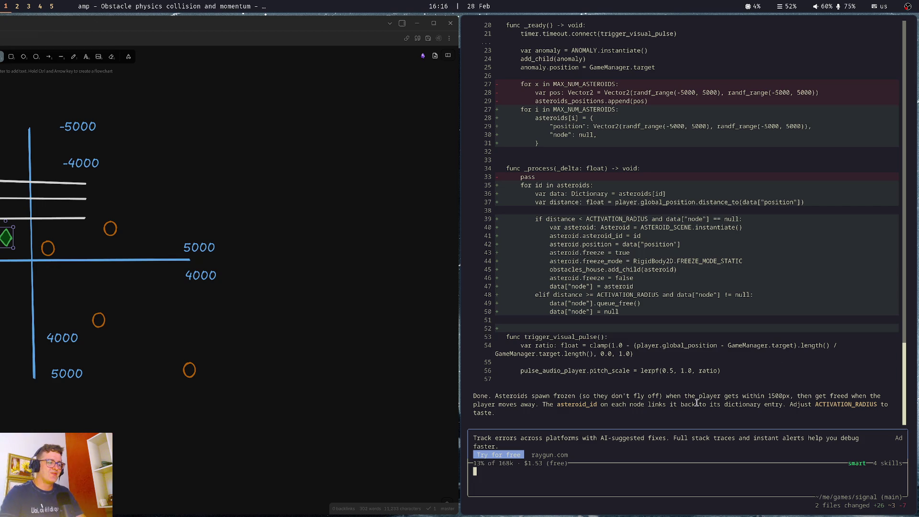
text(I have)
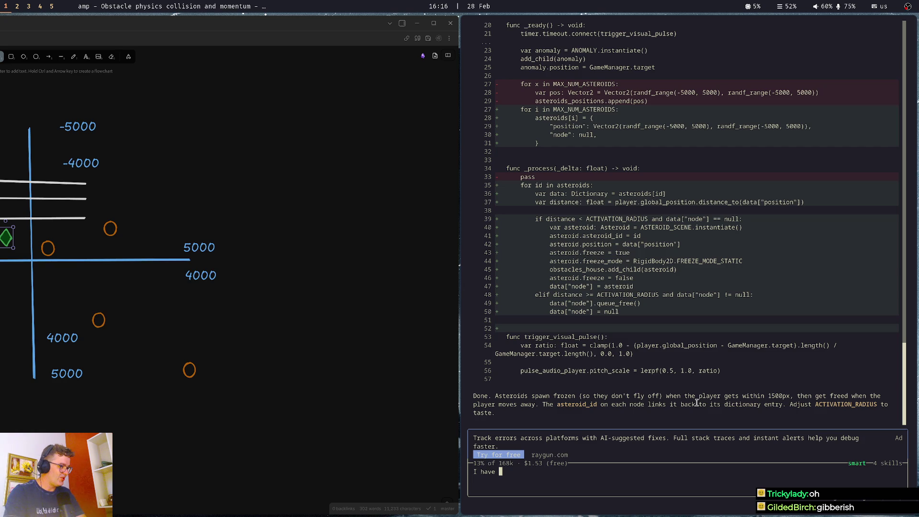
Ask Amp how to divide the distance to GameManager.target by 7 for seven voice clips and detect each threshold.
text(7)
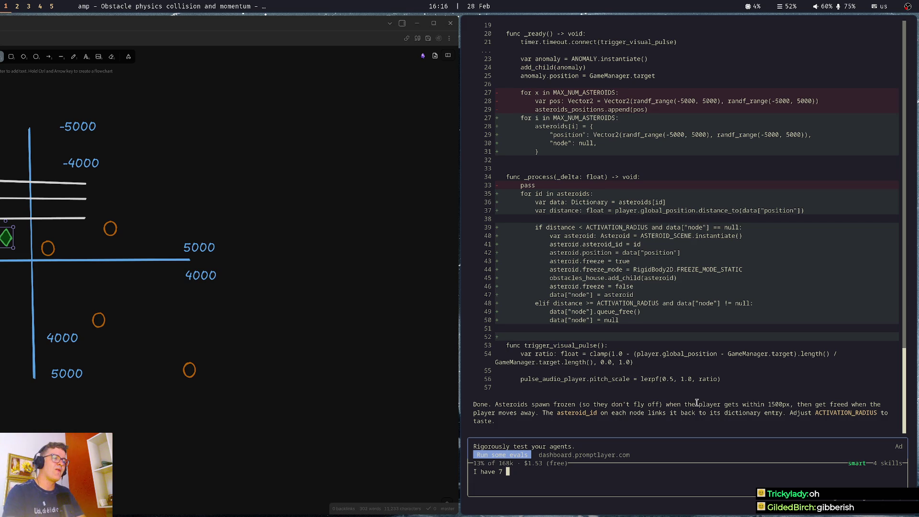
text(voice audios a)
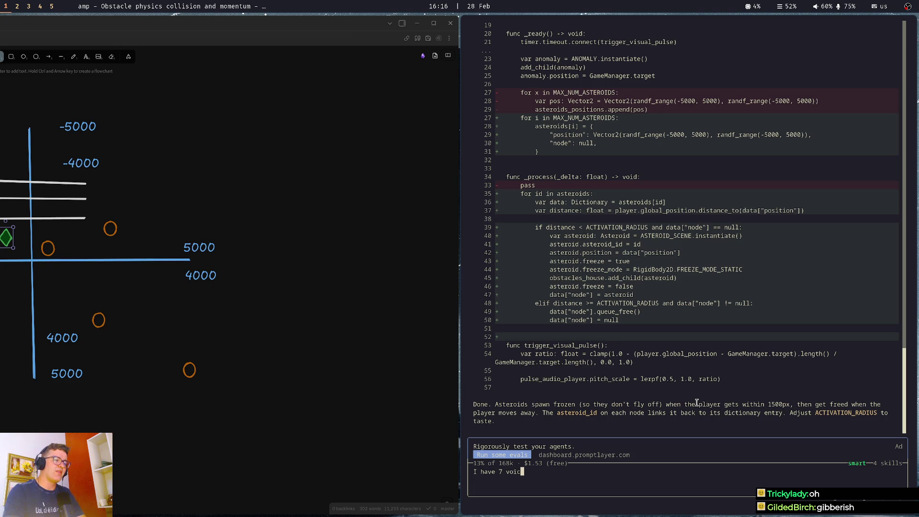
key(BackSpace)
text(that I want to play as the player gets closer to the GameManager)
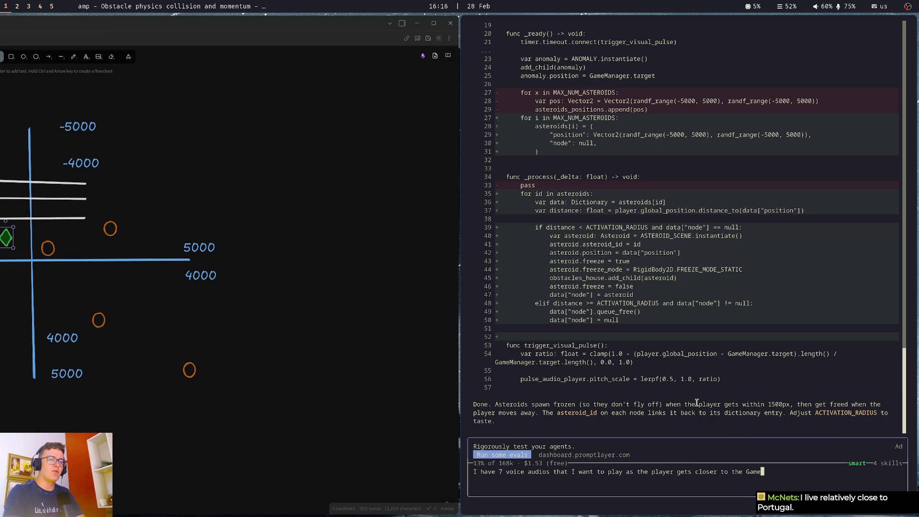
text(.target position.)
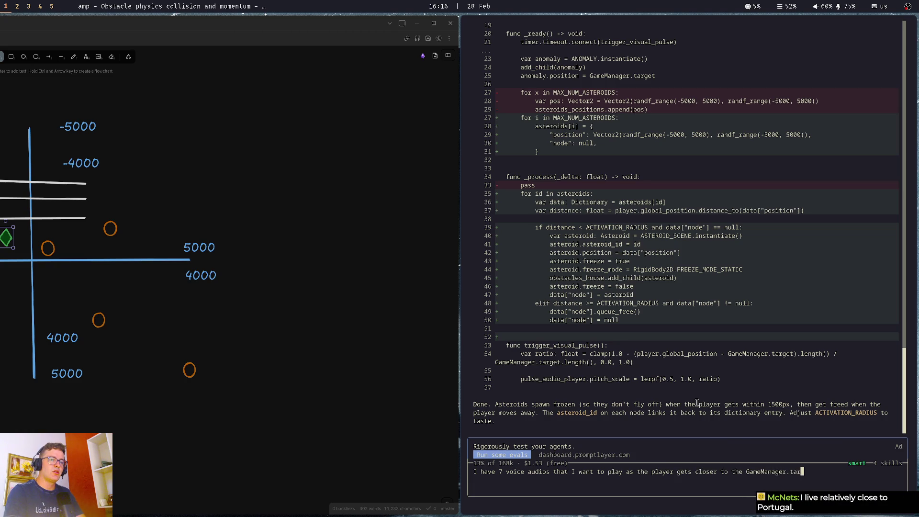
key(shift+Return)
key(shift+Return)
text(I)
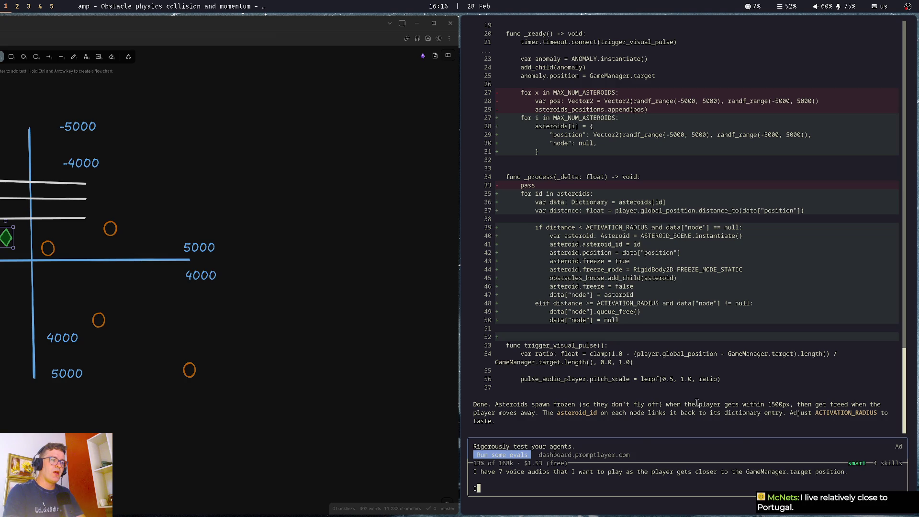
text( thought )
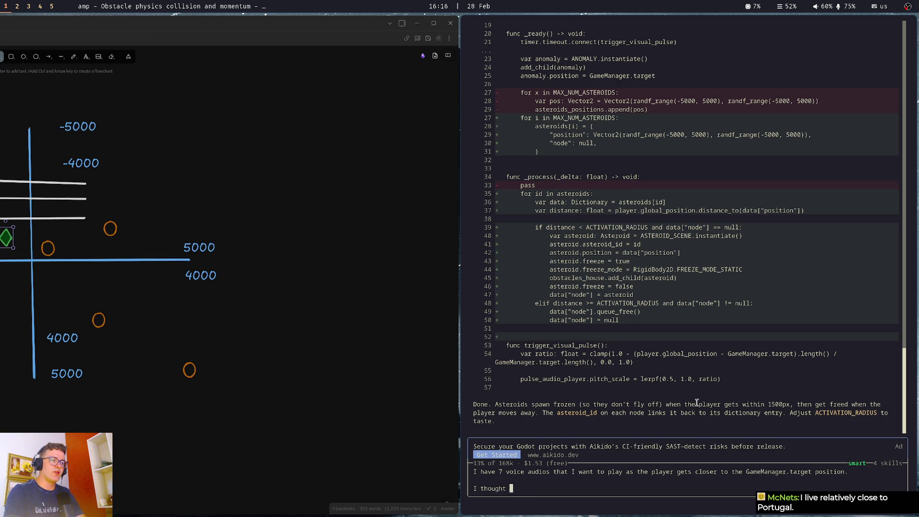
text(about dividing th)
text(e distance )
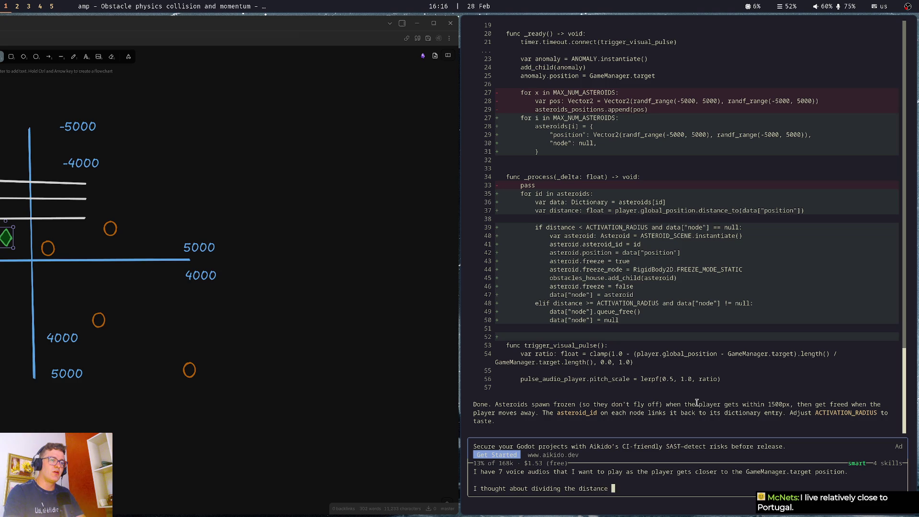
text((length) by 7 to get a )
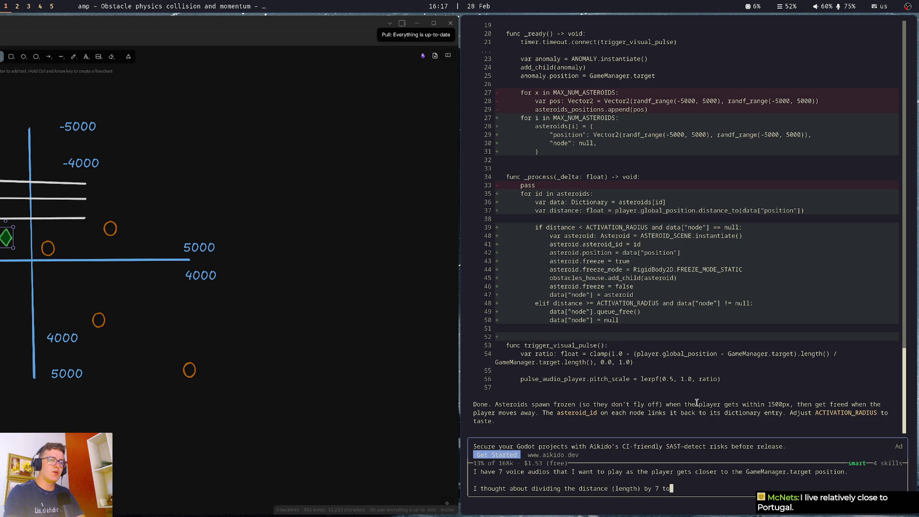
text(thresh)
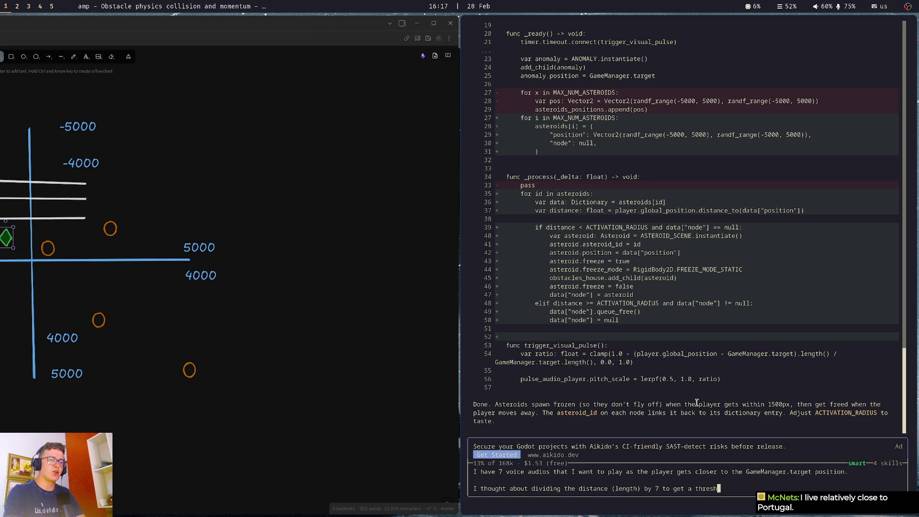
text(old.)
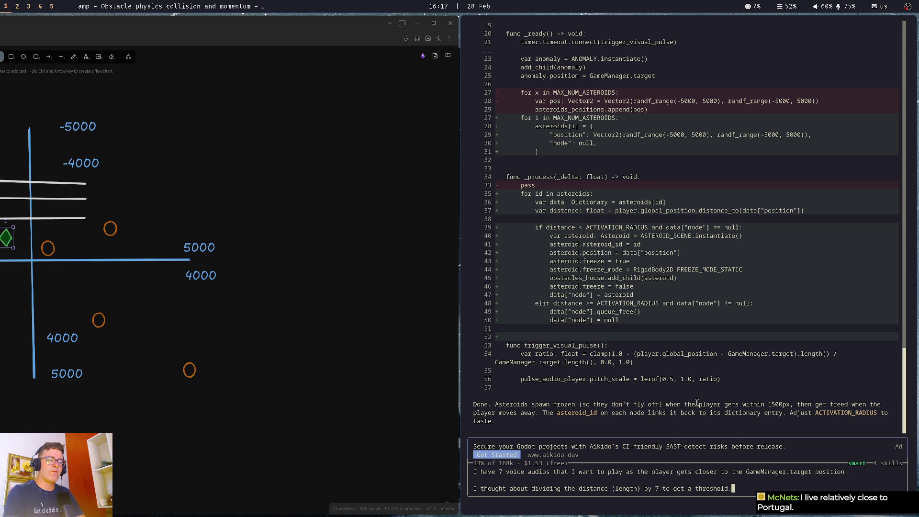
text( I'm not sure)
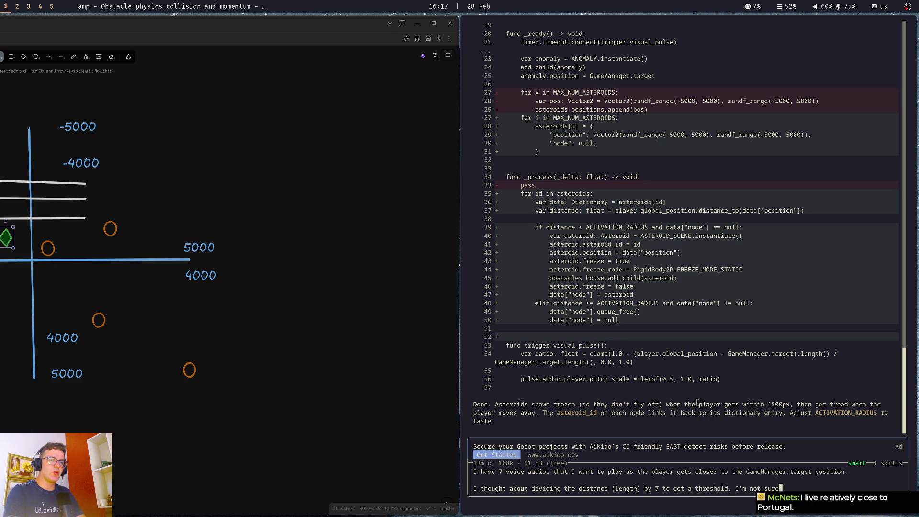
text( if that's a good idea)
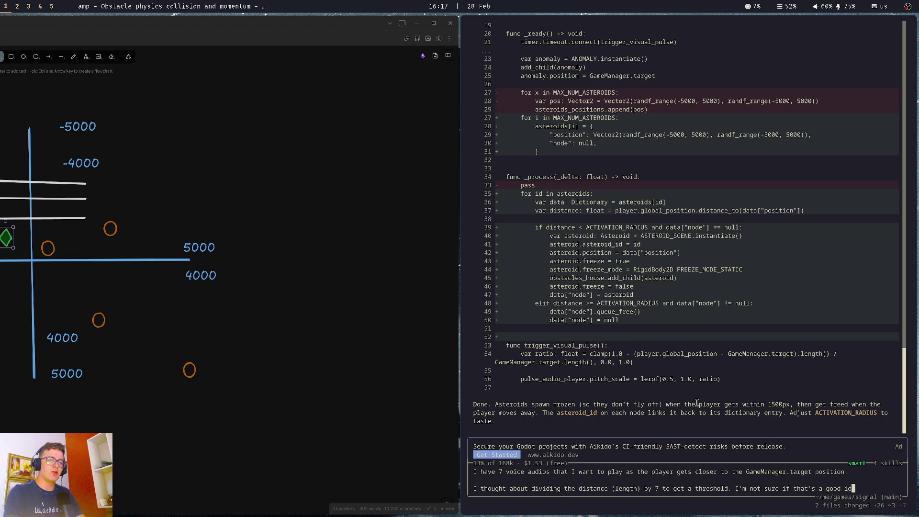
key(Left)
key(Left)
key(Left)
text(/best)
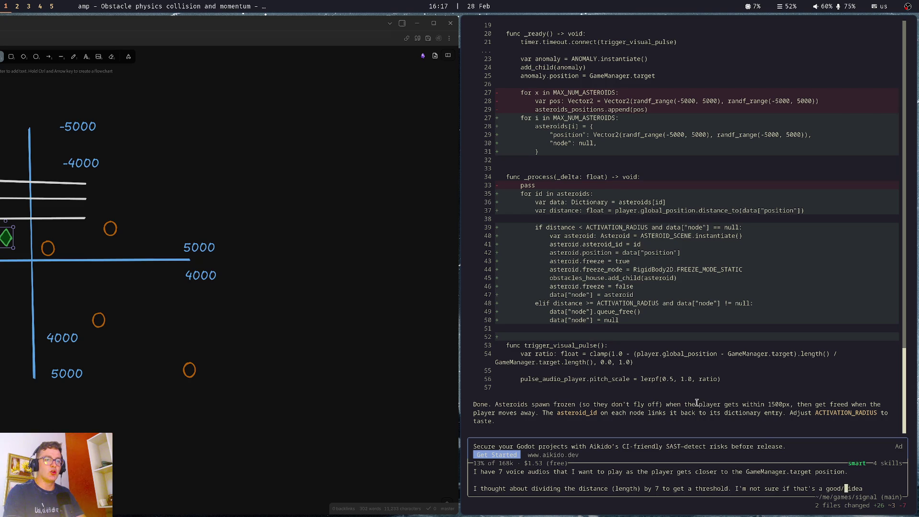
key(End)
text(and)
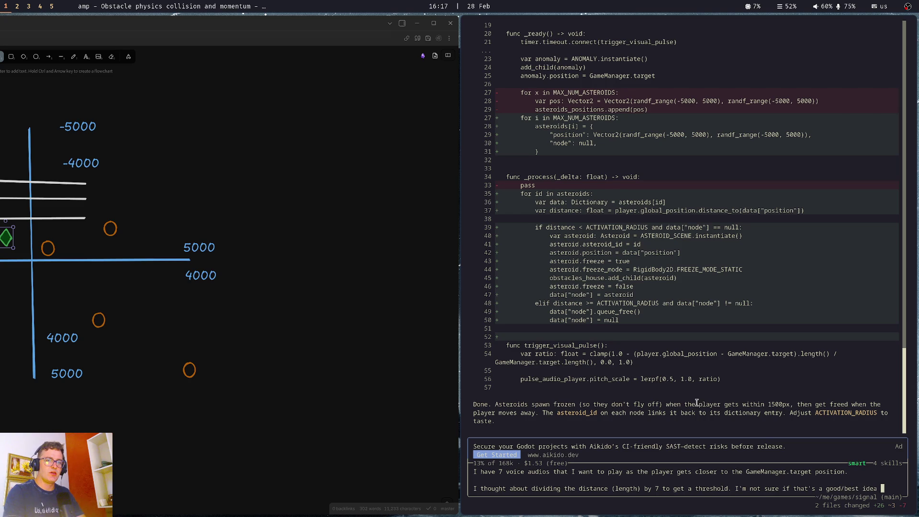
text( also I )
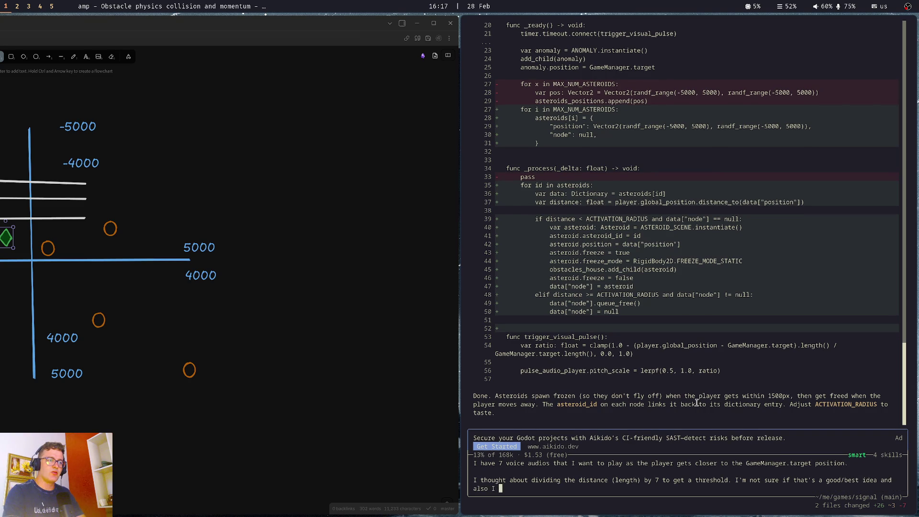
text(don't know how to c)
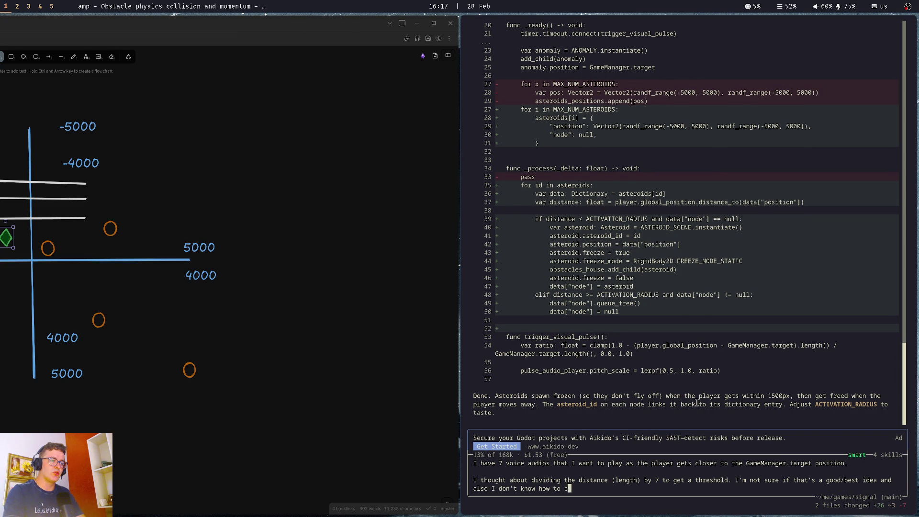
text(alculate the)
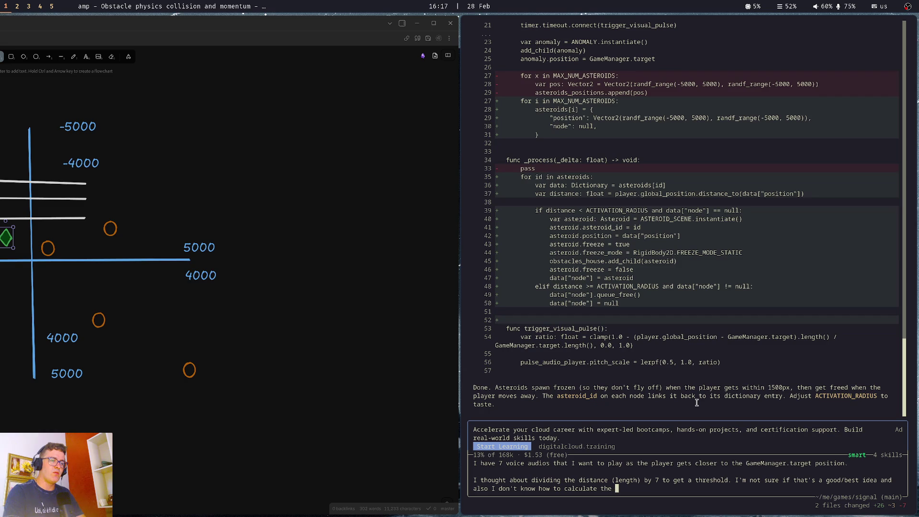
key(BackSpace)
key(BackSpace)
key(BackSpace)
text(if the th)
text(re)
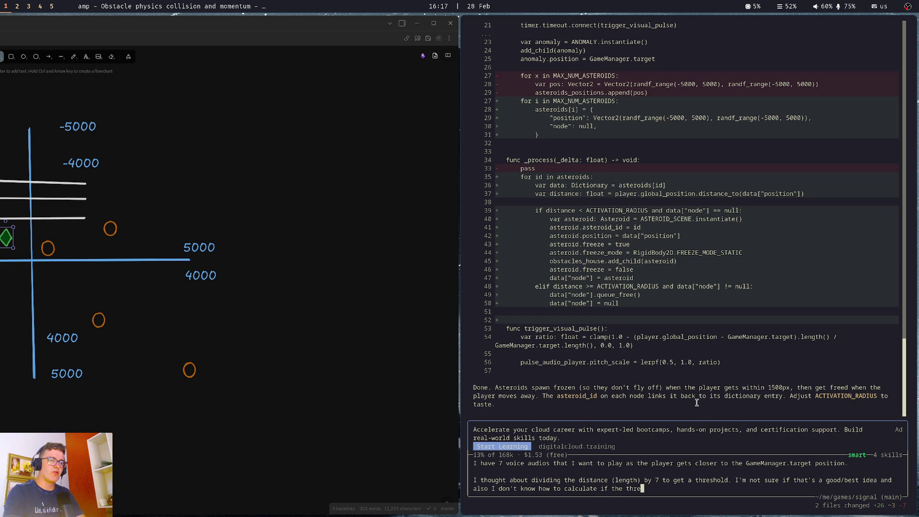
text(shold was reached.)
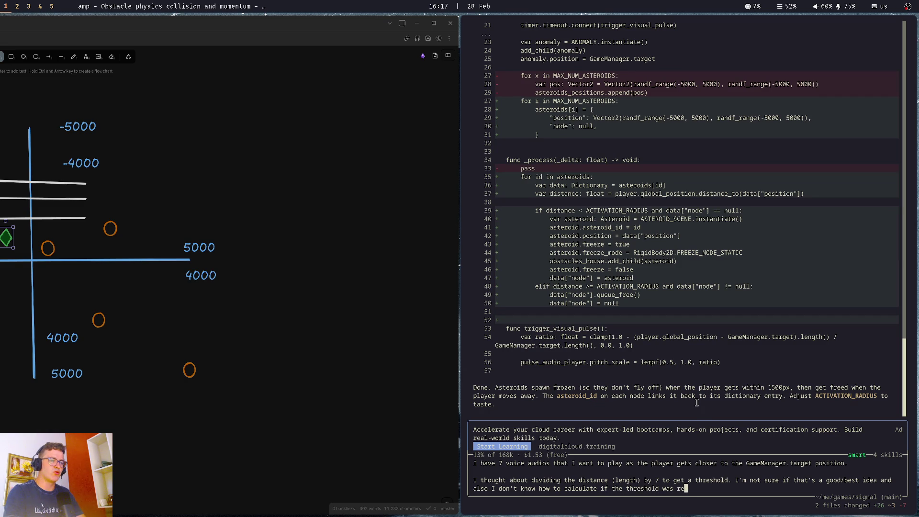
key(Return)
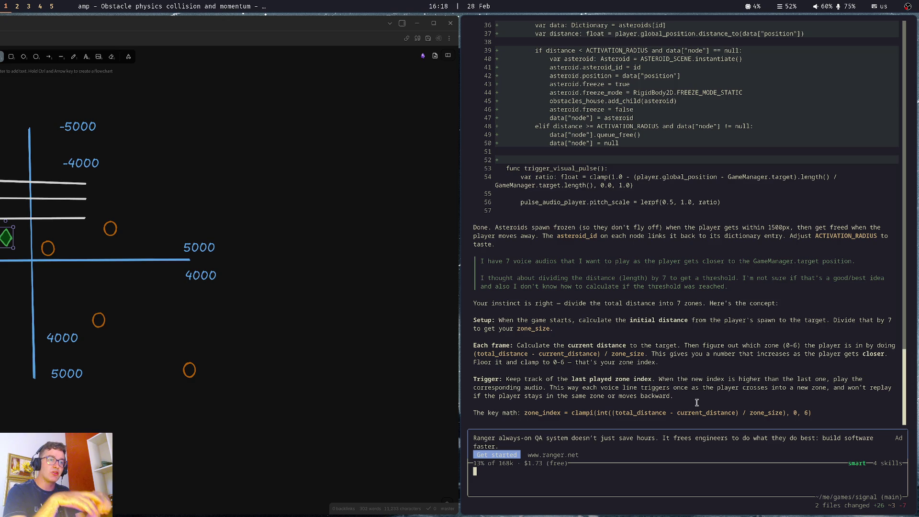
After reading Amp's 7-zone zone_index plan, switch back to the Godot editor.
key(super+2)
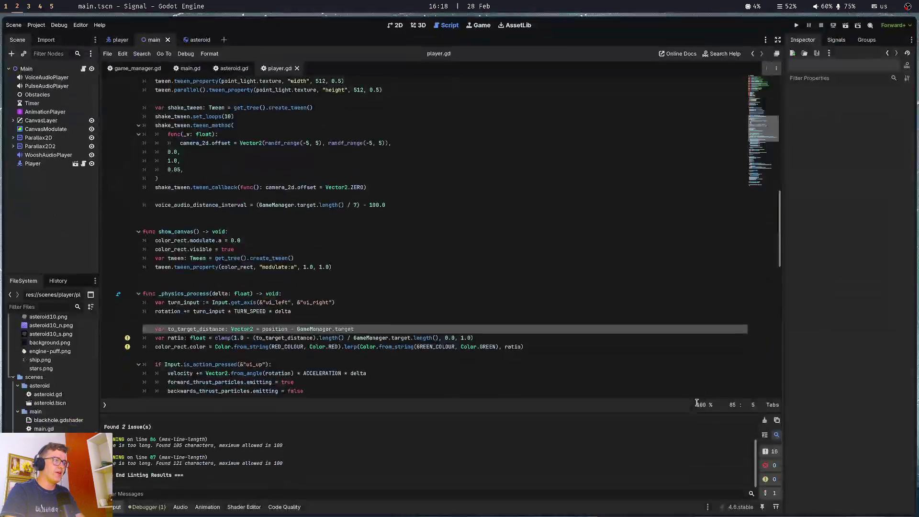
Scroll through _physics_process in player.gd, place the cursor on blank line 88, then return to Amp.
scroll(221, 189, up, 3)
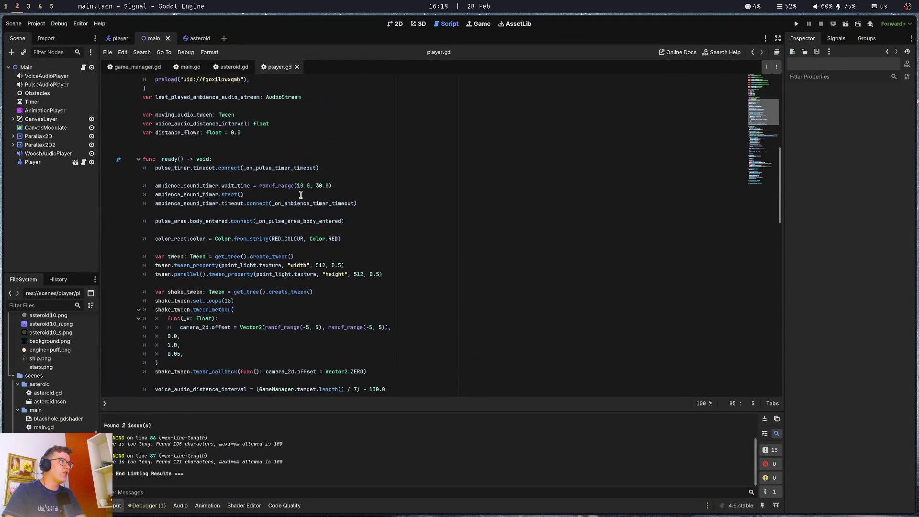
scroll(220, 189, down, 1)
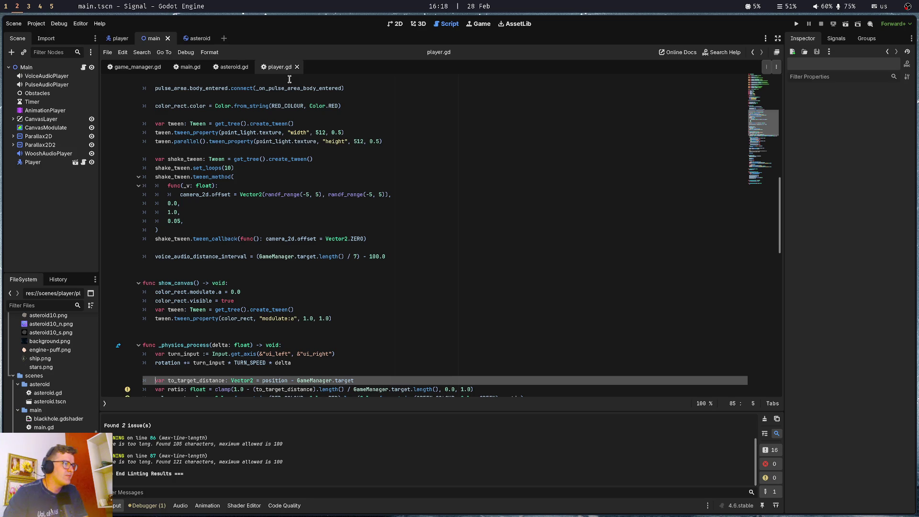
scroll(249, 199, down, 2)
click(235, 353)
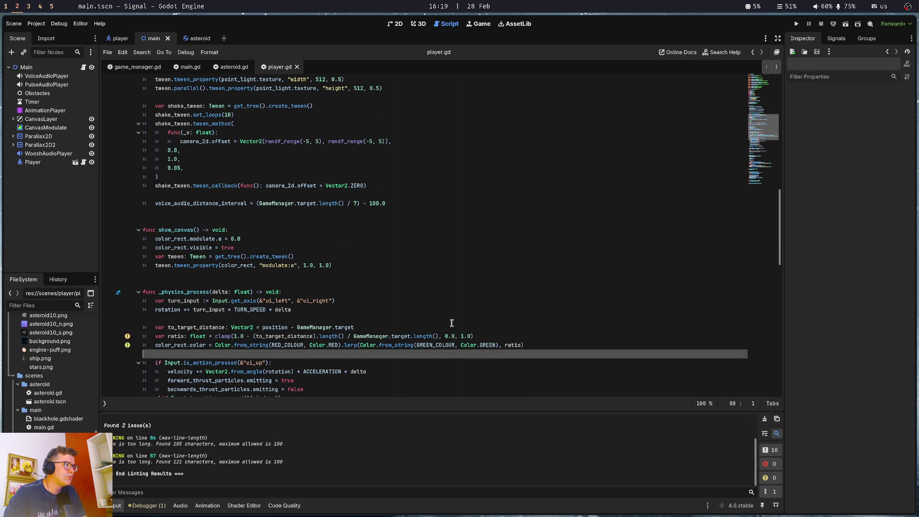
scroll(451, 323, down, 1)
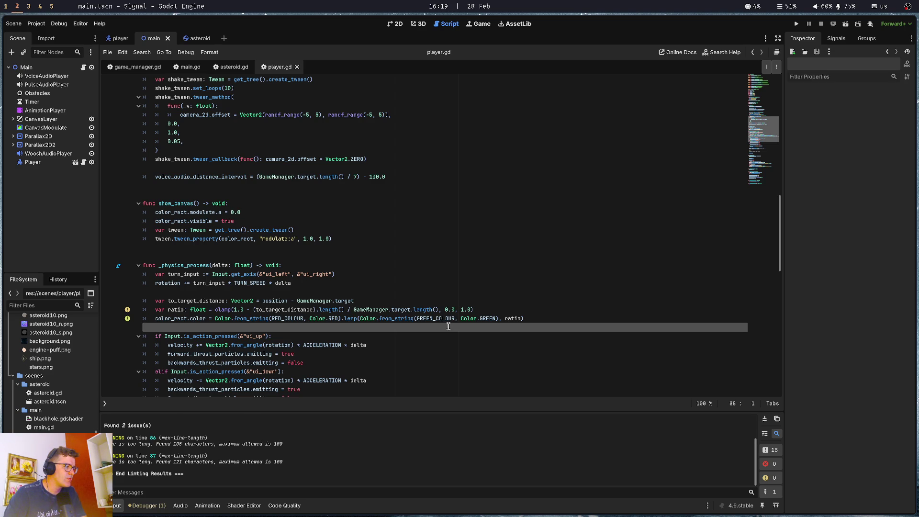
key(super+1)
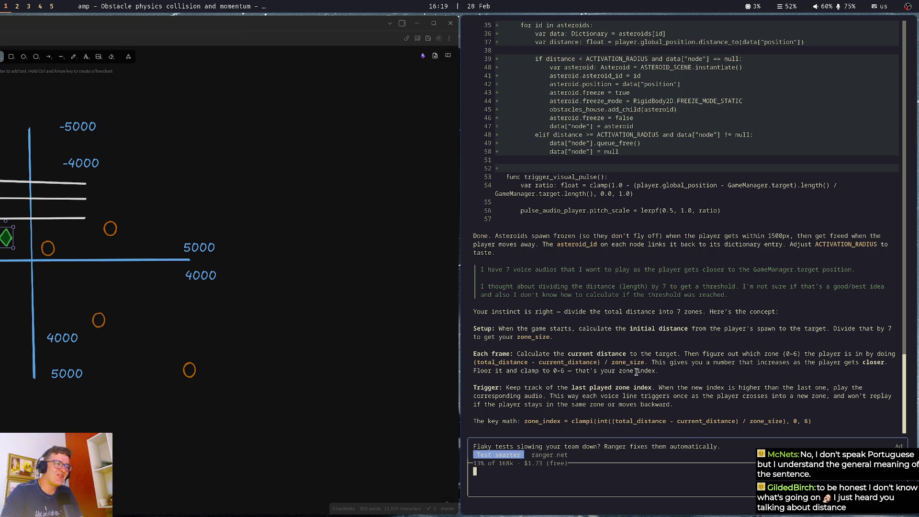
Copy Amp's zone_index key-math line and switch back to player.gd in Godot.
mouse_move(523, 420)
mouse_down()
mouse_move(781, 433)
mouse_move(812, 425)
mouse_up()
key(ctrl+c)
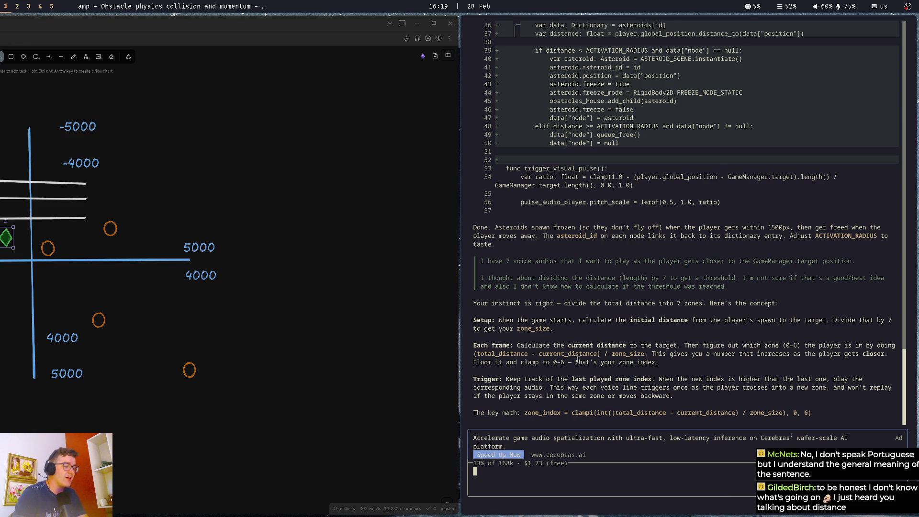
key(super+2)
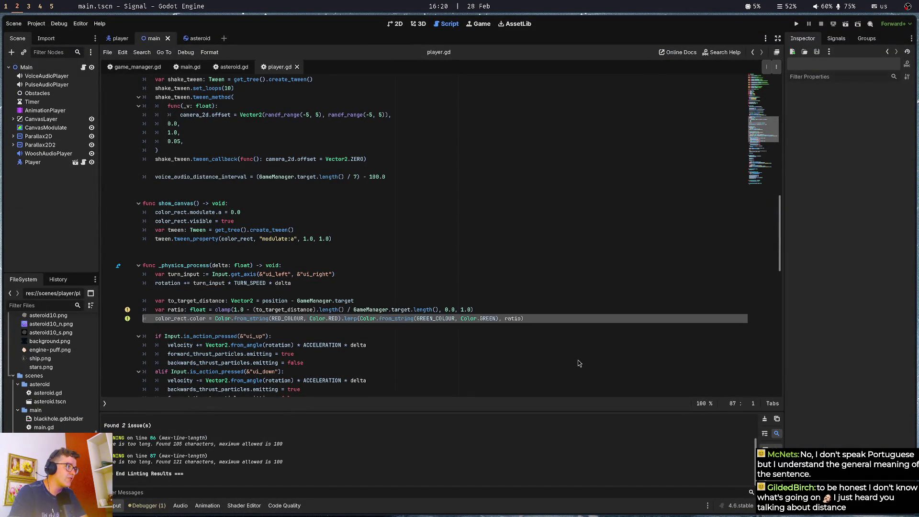
Paste the zone_index clampi formula on line 89, indented and prefixed with var.
key(Return)
key(Return)
key(Up)
key(ctrl+v)
key(Home)
key(Tab)
text(var)
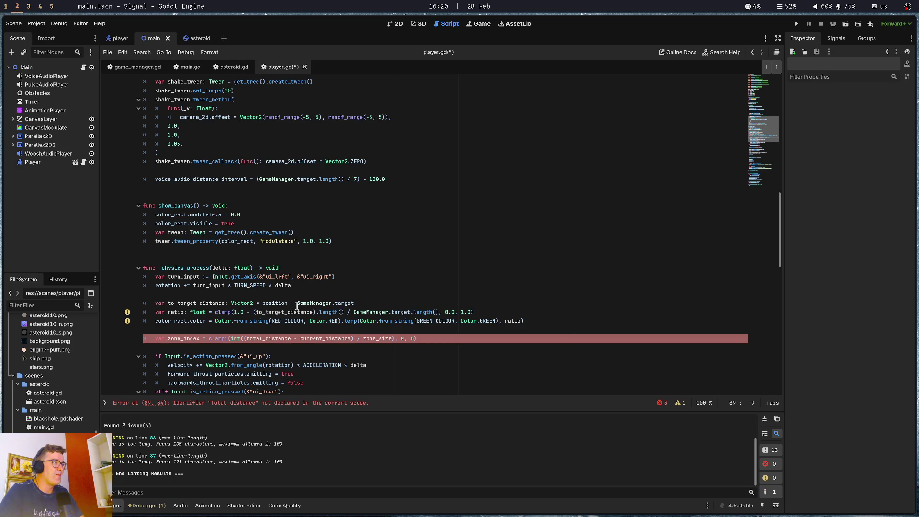
click(281, 339)
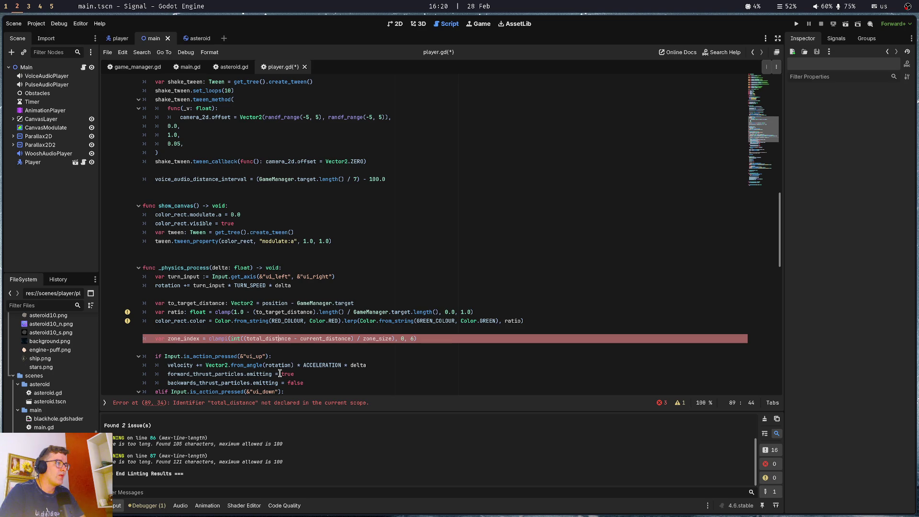
click(275, 330)
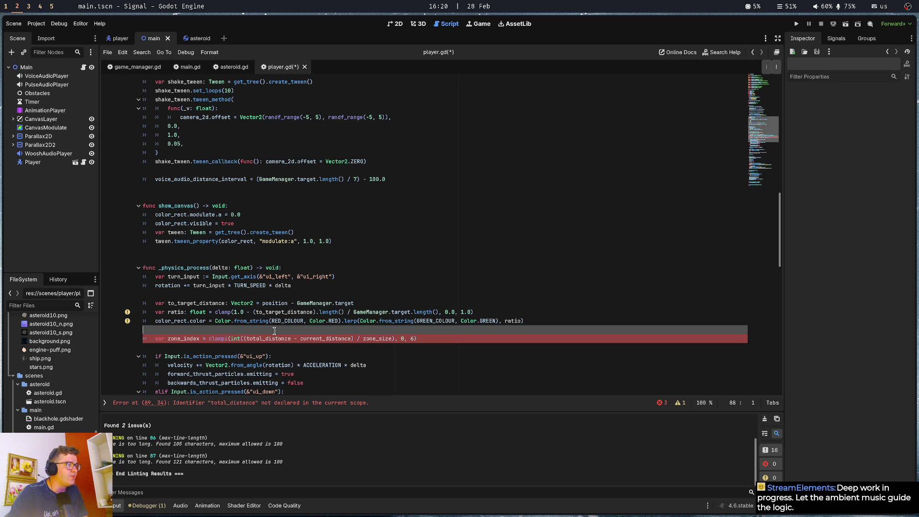
key(Down)
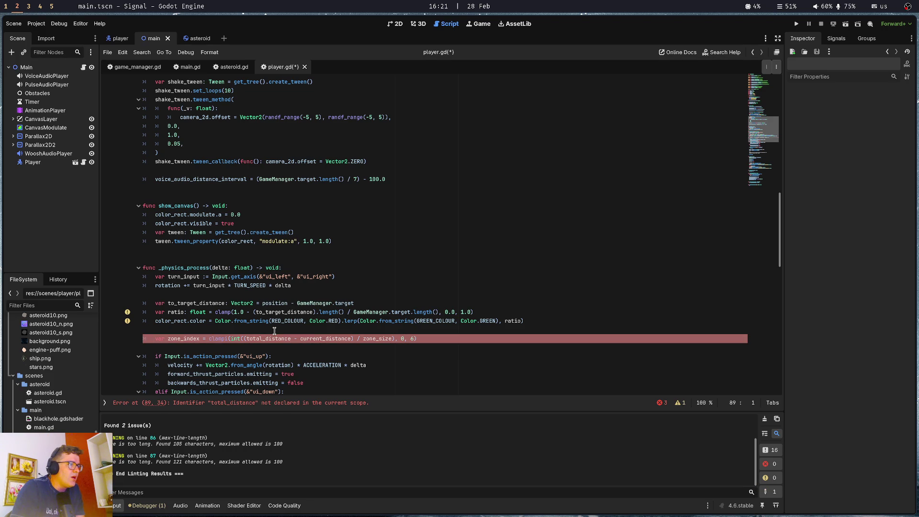
key(ctrl+Right)
key(ctrl+Right)
key(ctrl+Right)
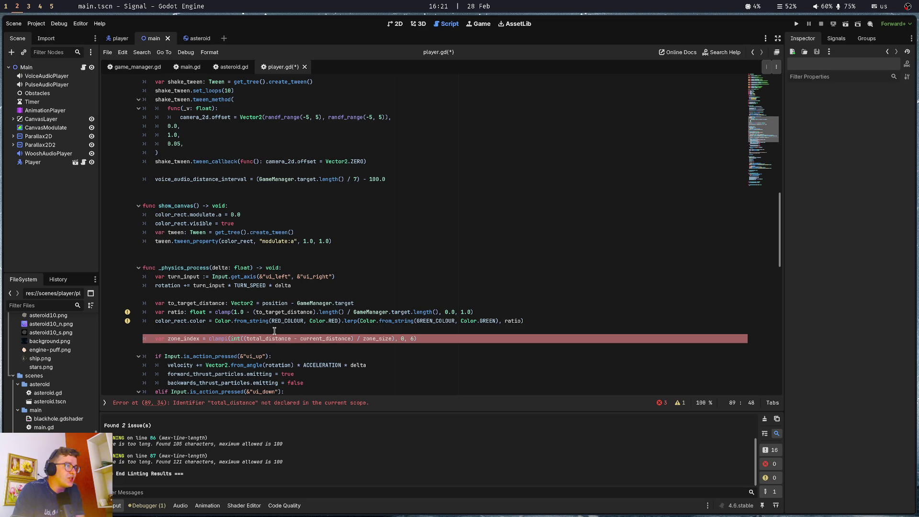
Replace the distance terms with GameManager.target.length() and to_target_distance.length().
key(ctrl+BackSpace)
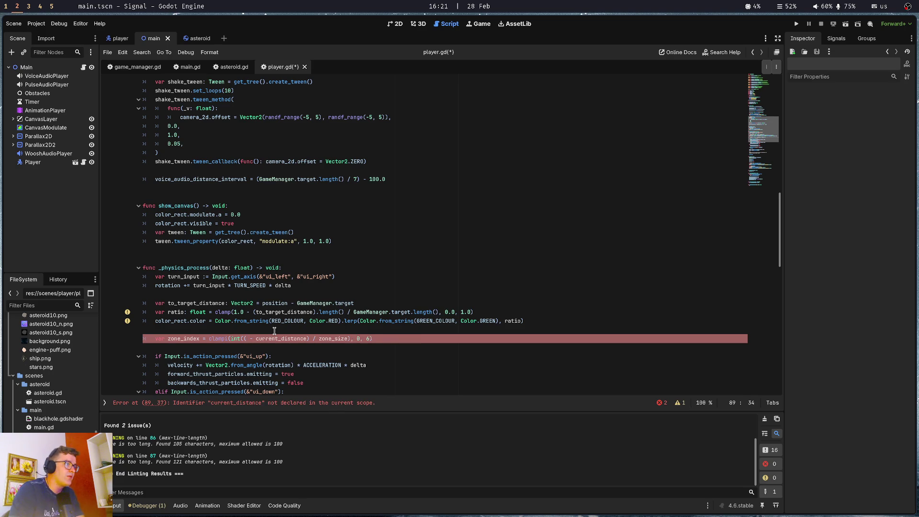
text(GameMana)
text(ger.)
text(target.legn)
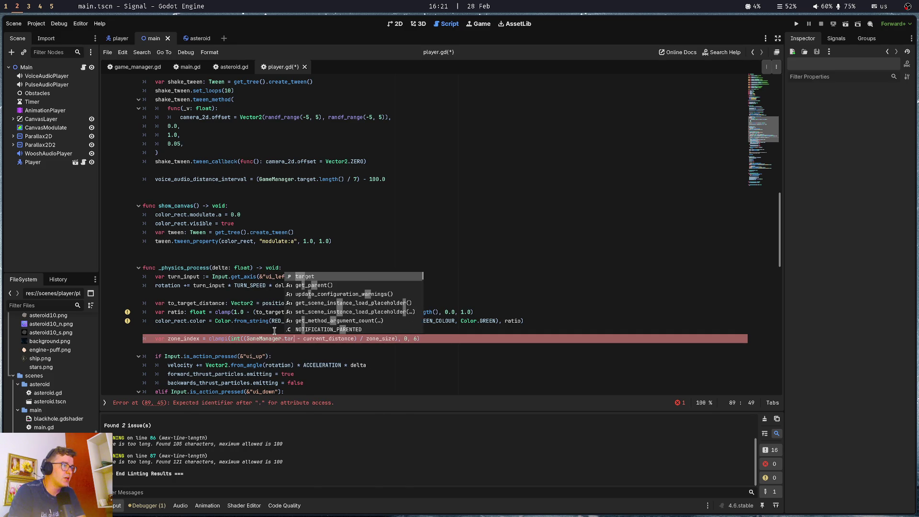
text(th)
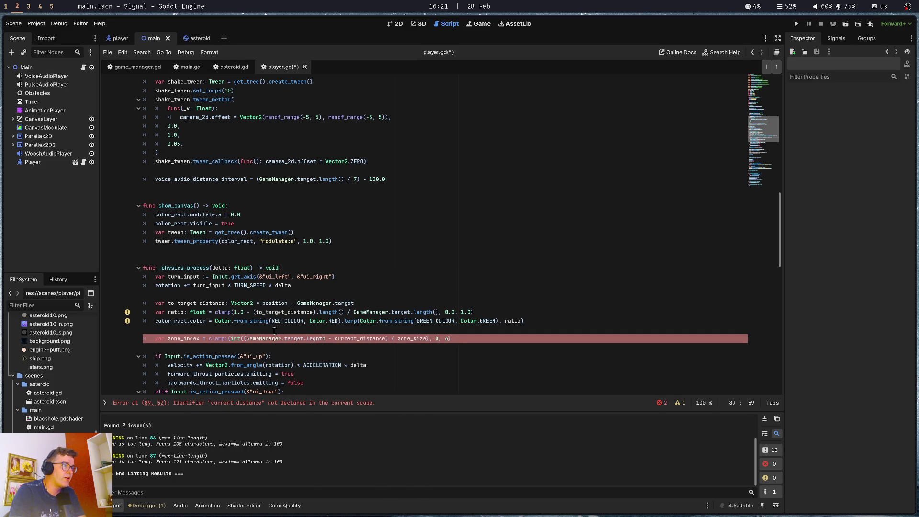
key(BackSpace)
key(BackSpace)
key(BackSpace)
text(ngth())
key(BackSpace)
key(BackSpace)
key(BackSpace)
text(())
key(Right)
key(Right)
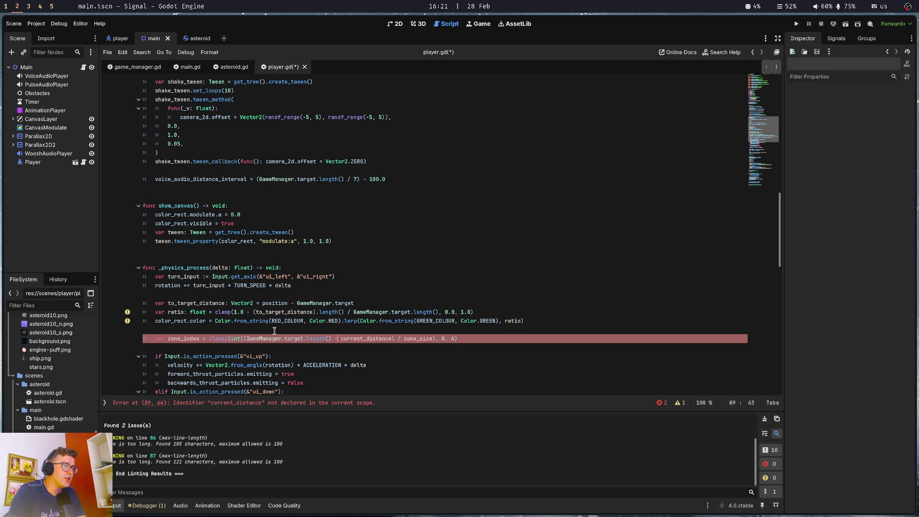
key(ctrl+shift+Right)
text(tor)
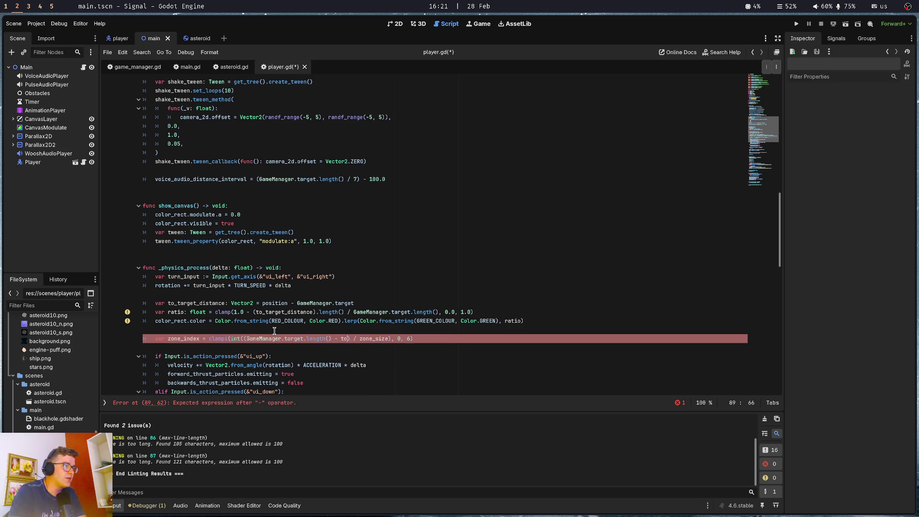
key(BackSpace)
text(_)
key(Return)
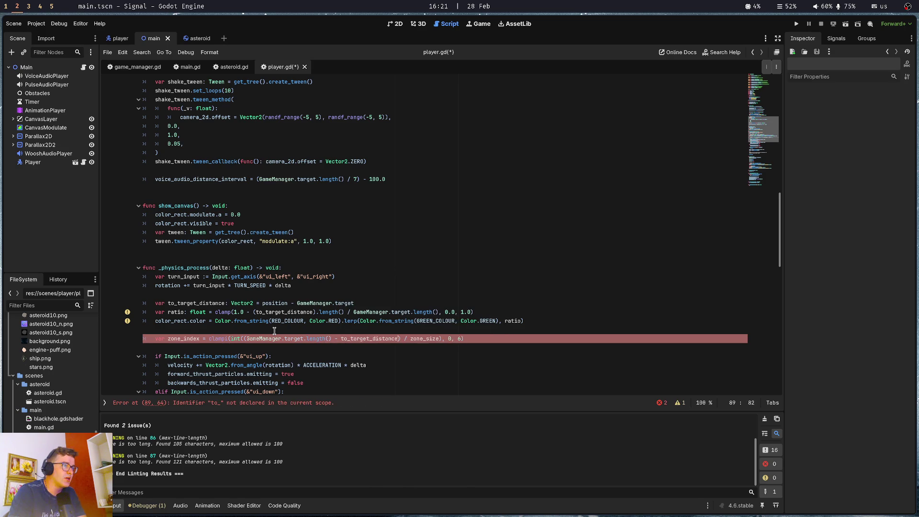
text(.le)
key(Return)
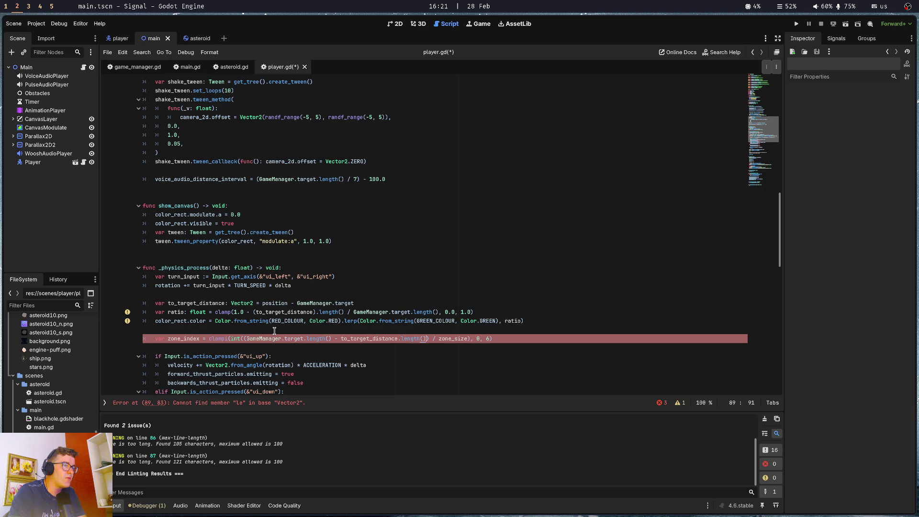
Divide by voice_audio_distance_interval instead of zone_size and save player.gd.
key(ctrl+Right)
key(ctrl+Right)
key(ctrl+Right)
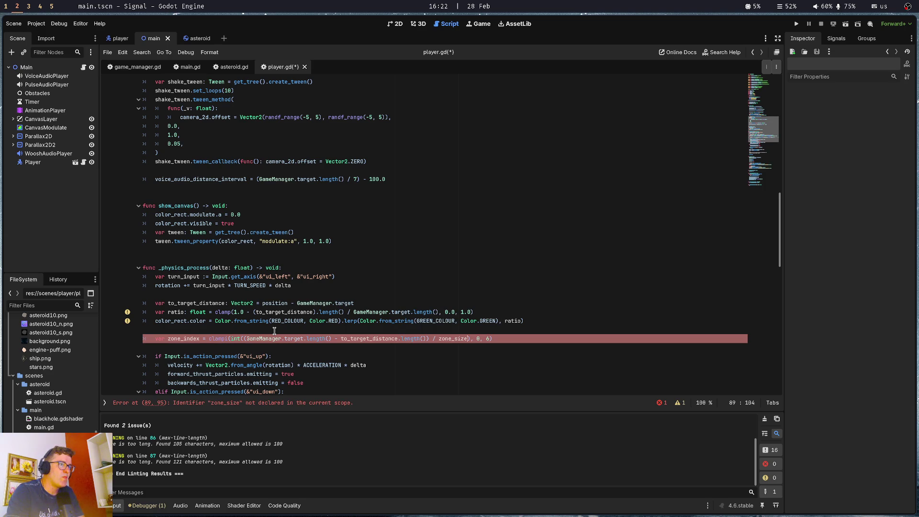
key(ctrl+shift+Left)
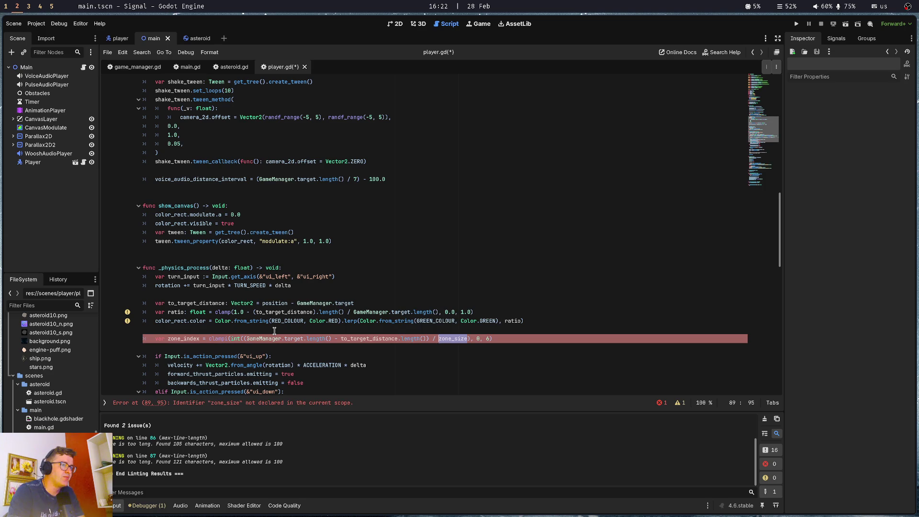
text(6)
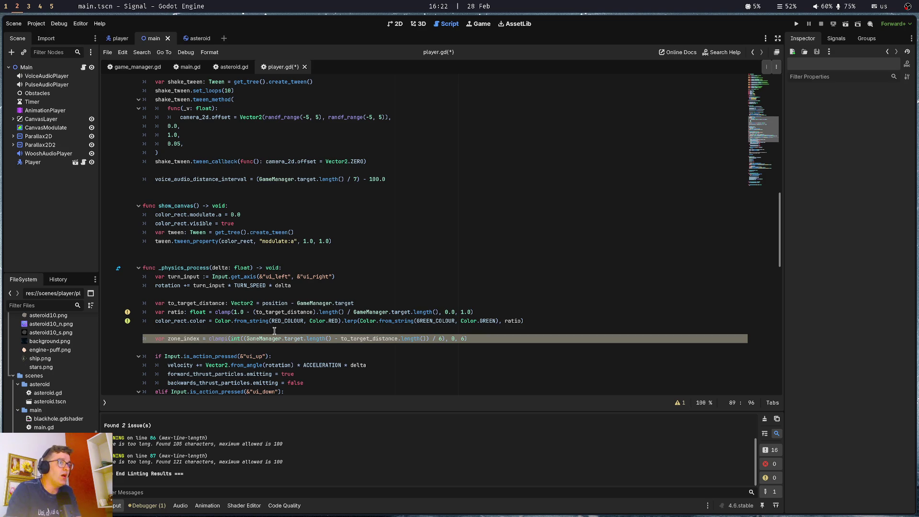
key(BackSpace)
text(voice_)
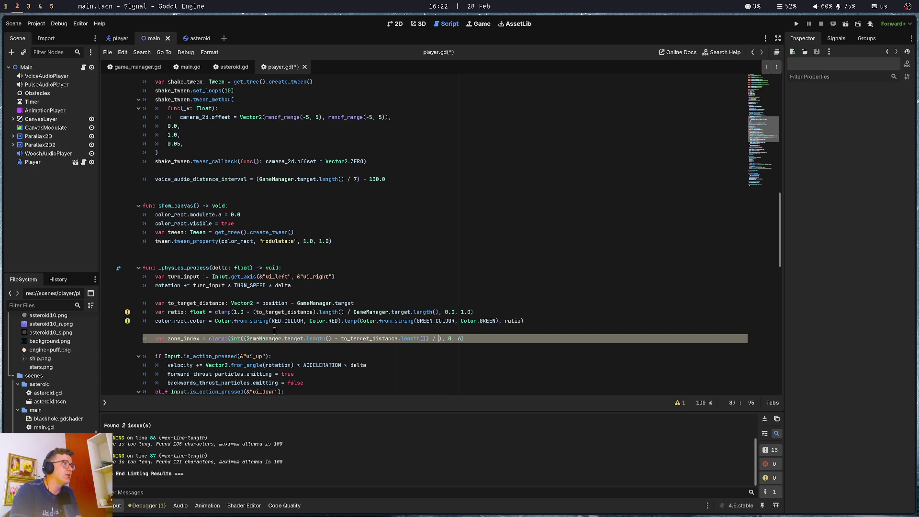
text(au)
key(Return)
key(ctrl+s)
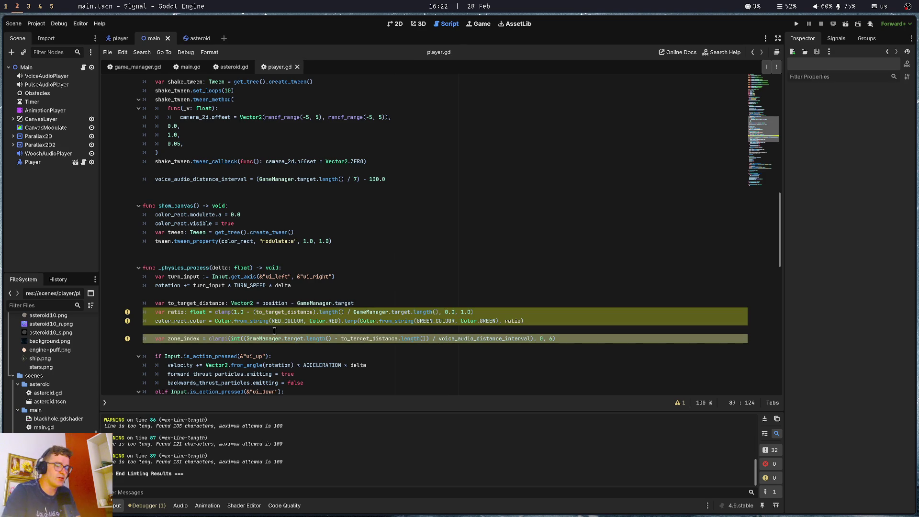
Turn line 89 into a print(...) of the clamped zone index, save, and run the game.
key(Home)
key(ctrl+shift+Right)
key(ctrl+shift+Right)
key(ctrl+shift+Right)
key(ctrl+shift+Left)
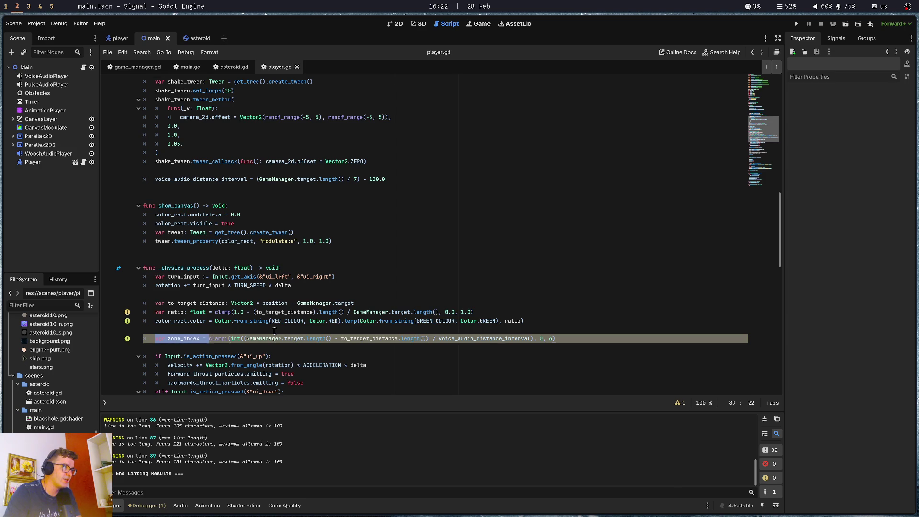
text(print()
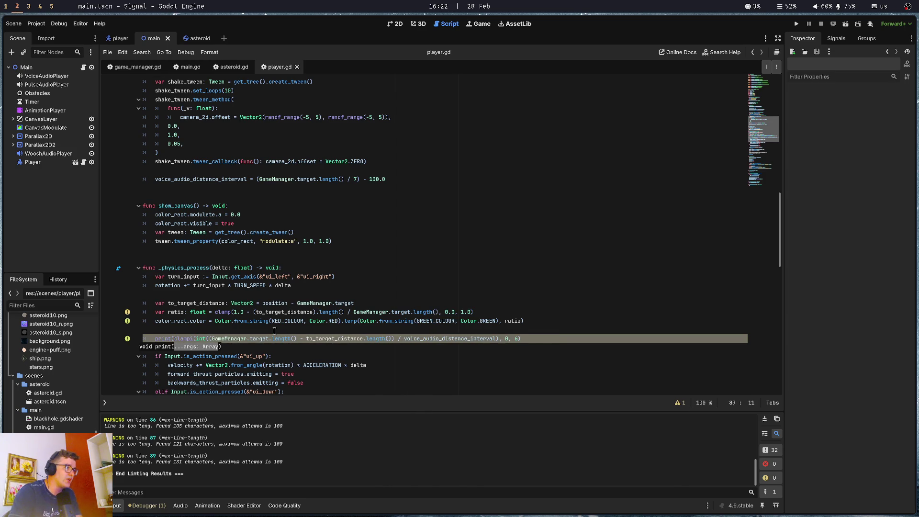
click(560, 336)
text())
key(ctrl+s)
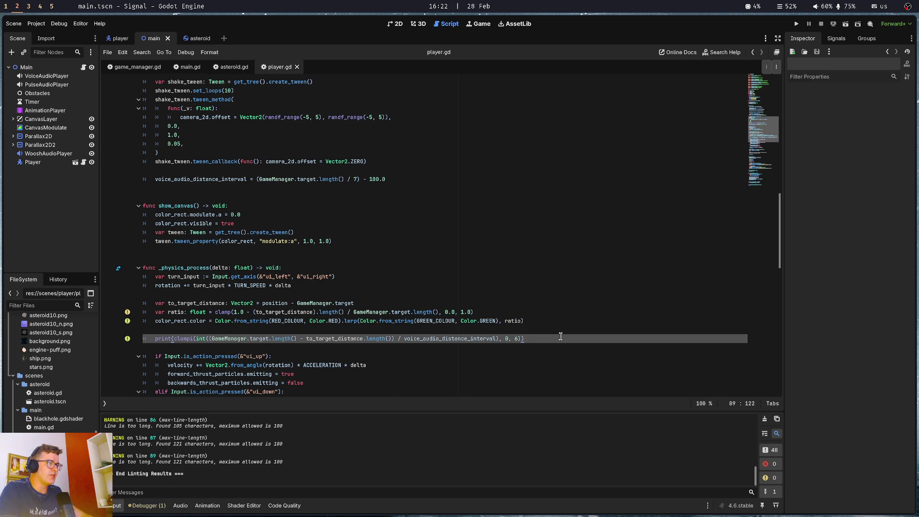
key(F5)
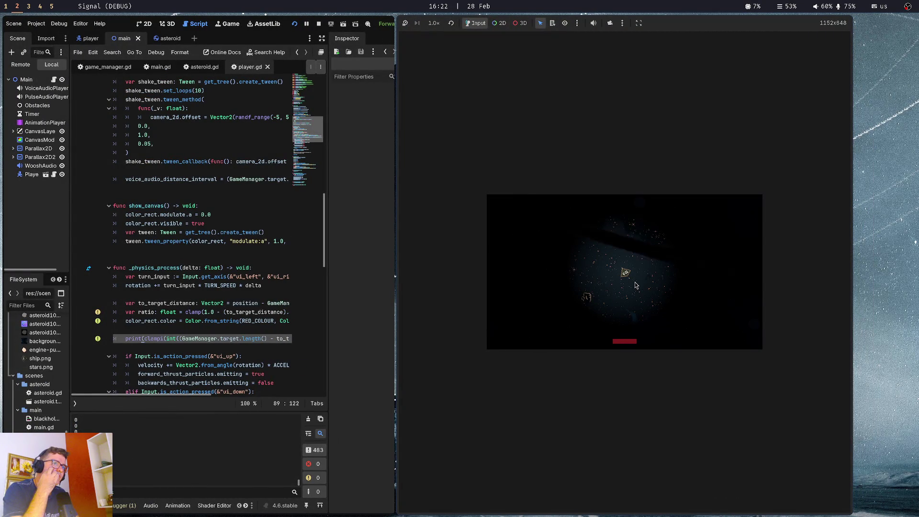
Thrust the ship forward and watch the printed zone index climb to 6 near the black hole.
key(Up)
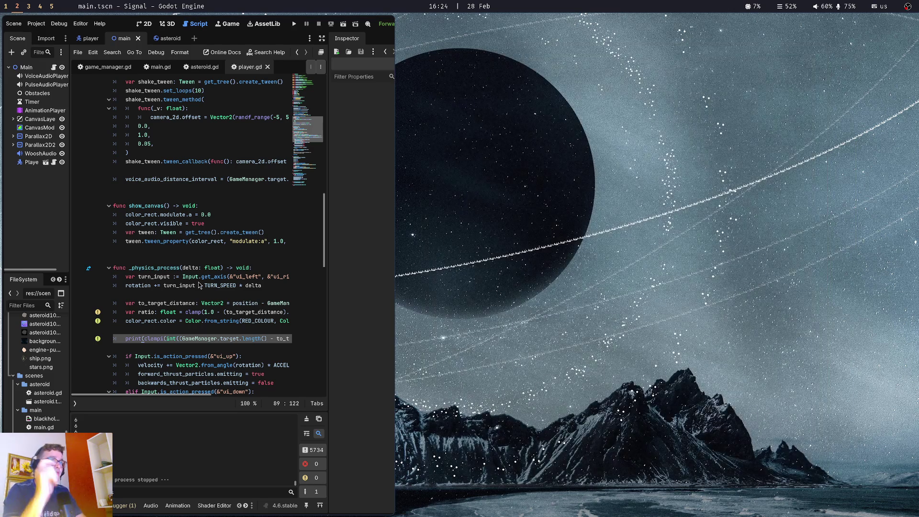
Maximise the Godot editor, save, and step through lines 86–90 of _physics_process.
click(197, 346)
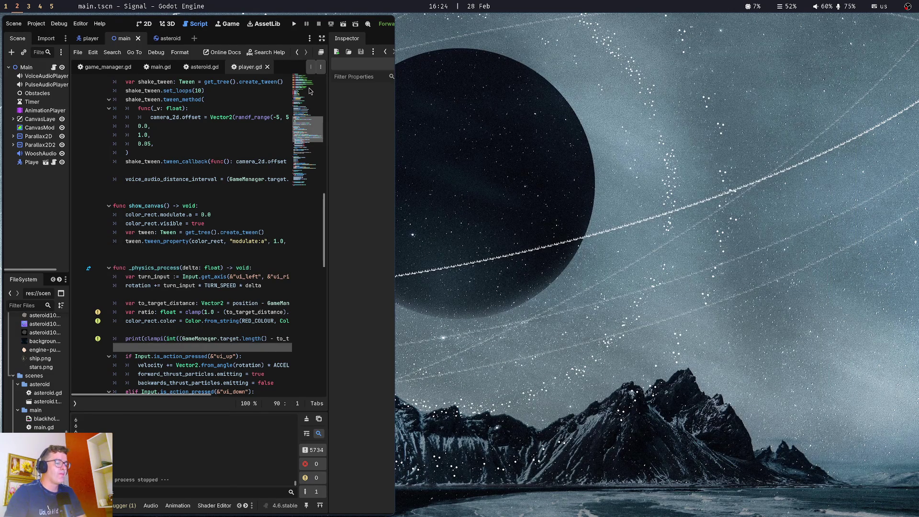
key(super+f)
click(264, 311)
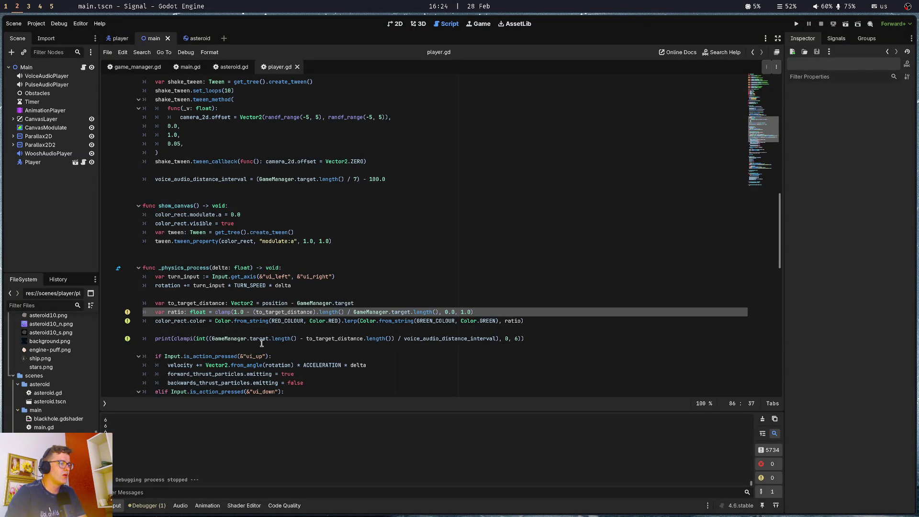
click(262, 340)
click(268, 330)
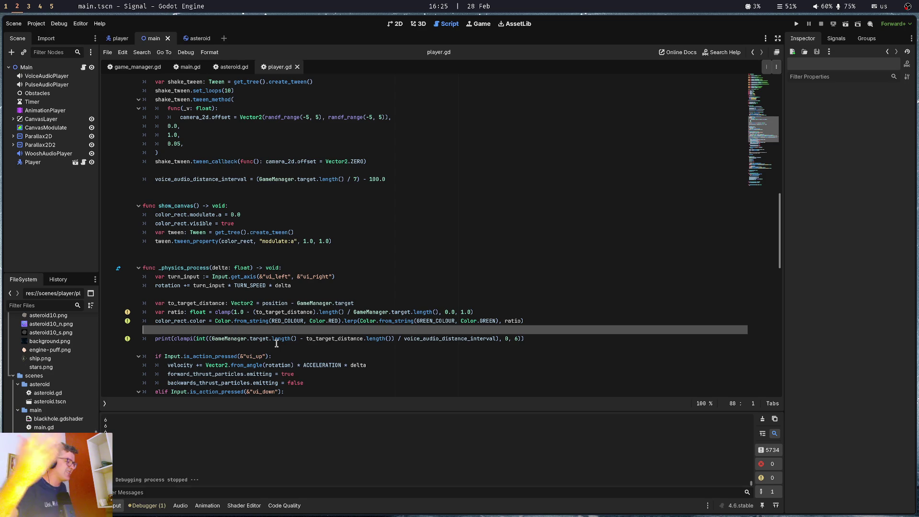
key(ctrl+s)
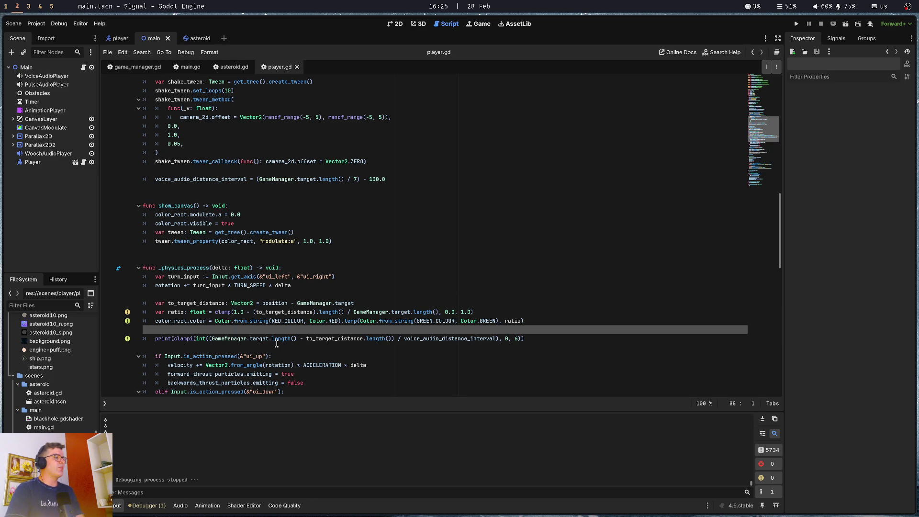
key(Up)
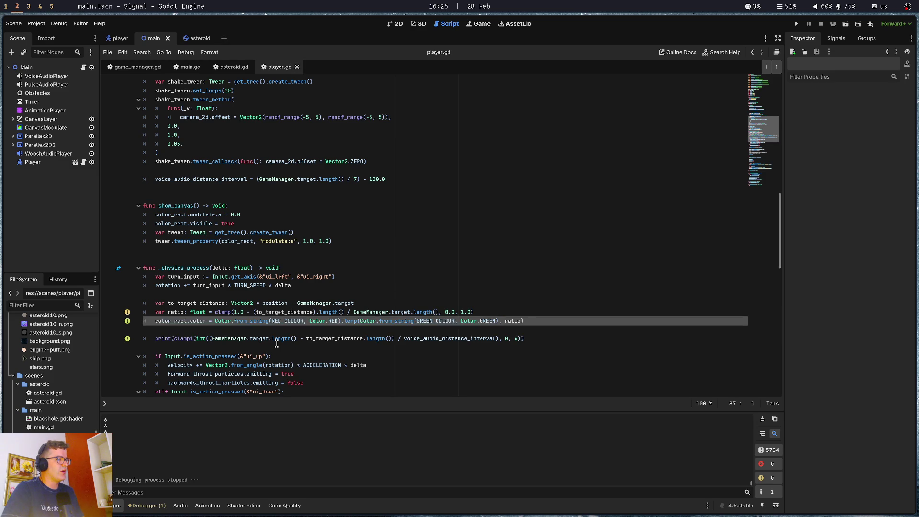
key(Down)
key(Down)
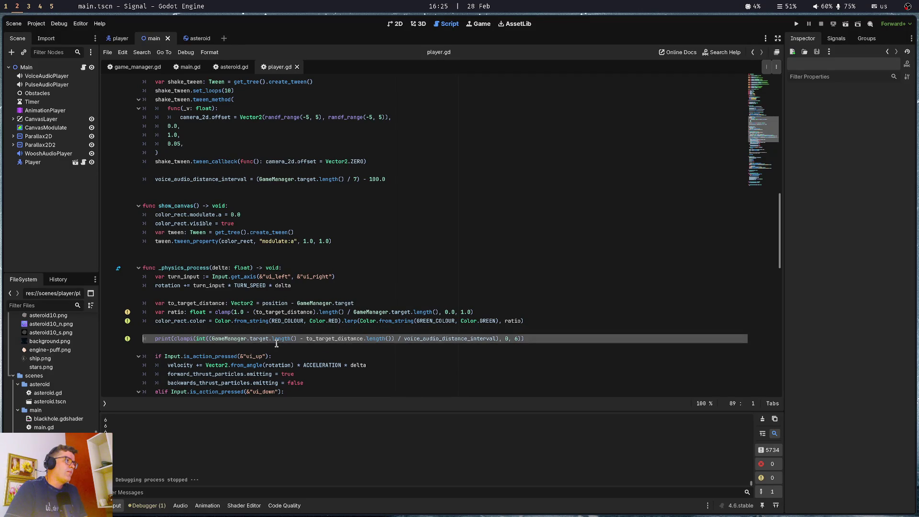
key(Up)
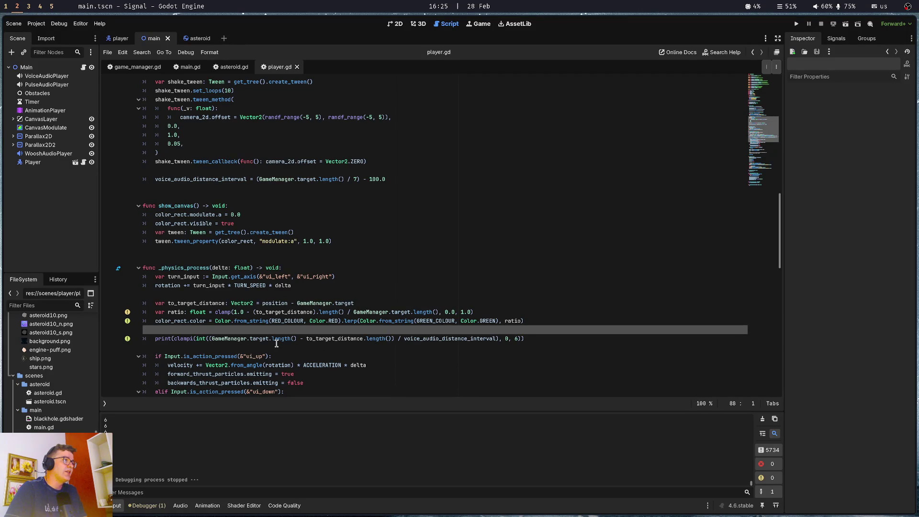
key(Up)
key(Up)
key(Up)
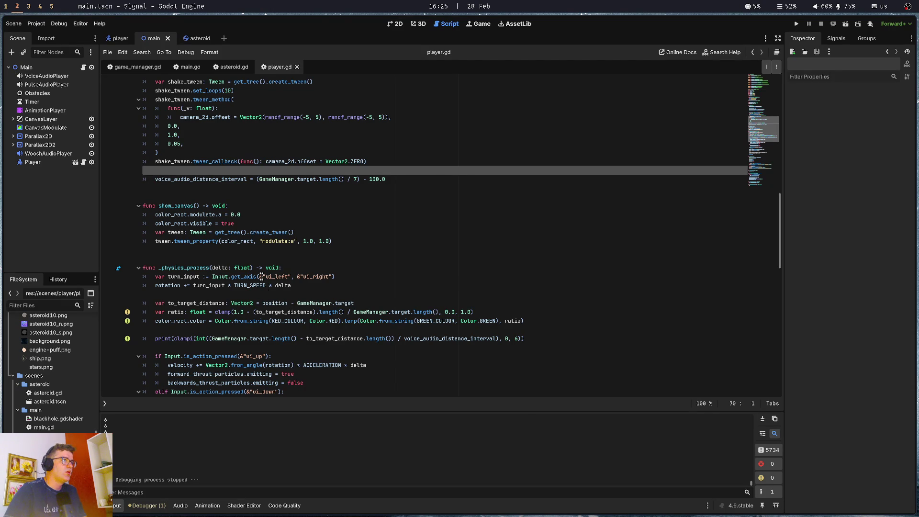
Delete the unused var distance_flown declaration and save player.gd.
scroll(262, 276, up, 5)
scroll(207, 265, down, 5)
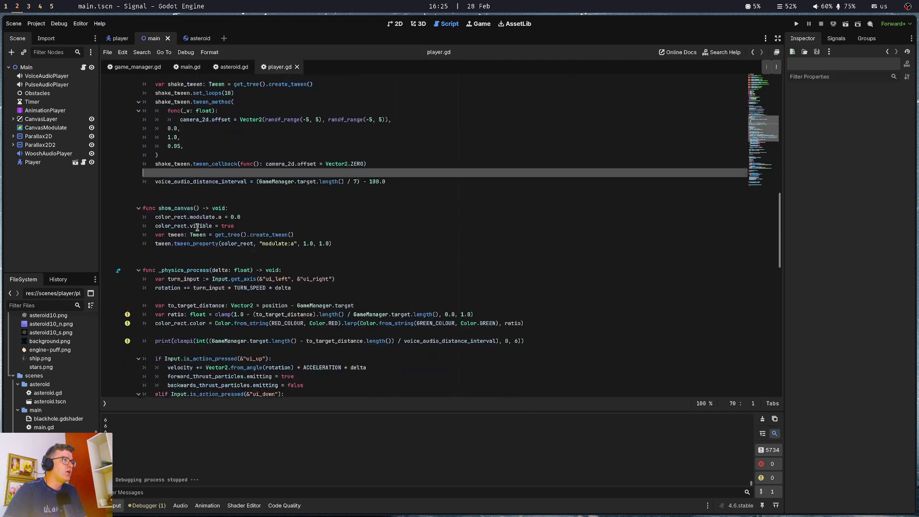
click(206, 328)
scroll(206, 340, up, 15)
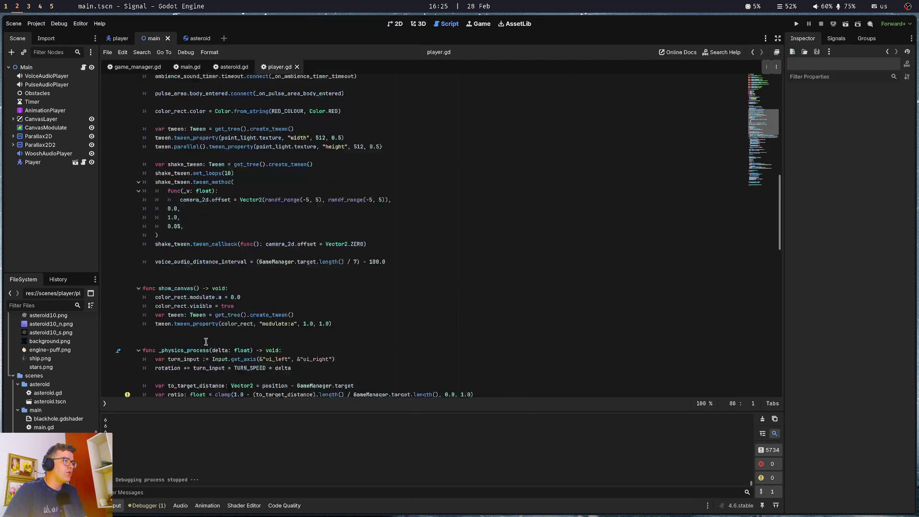
scroll(206, 342, down, 5)
click(189, 294)
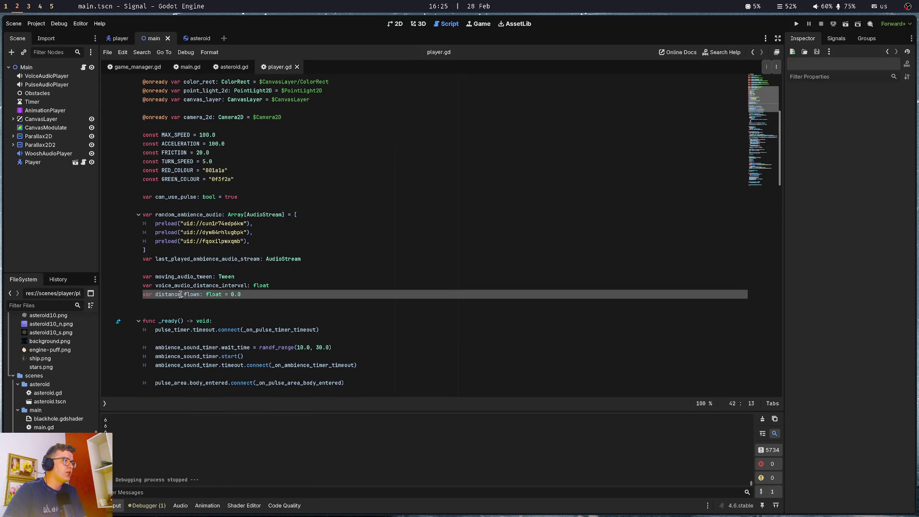
double_click(184, 277)
double_click(185, 286)
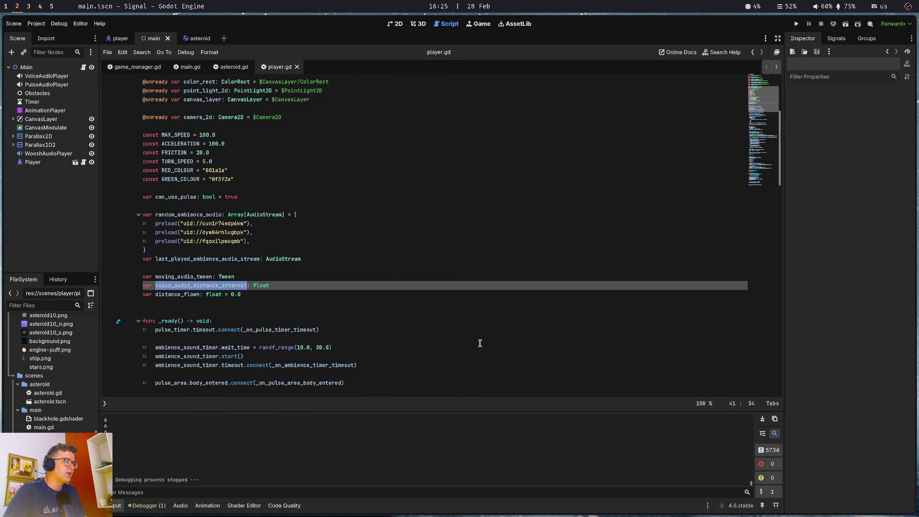
triple_click(273, 294)
key(BackSpace)
key(ctrl+s)
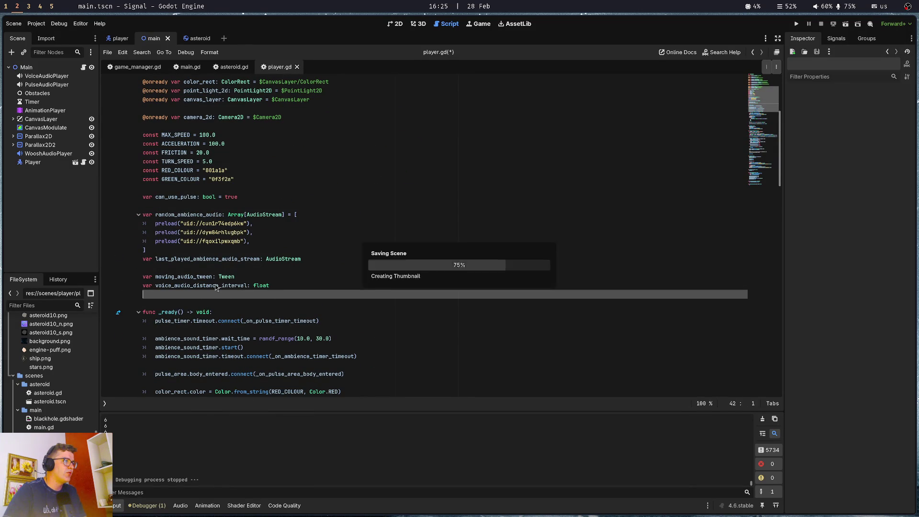
Select voice_audio_distance_interval and start retyping it as zone_size.
click(214, 286)
double_click(214, 285)
scroll(429, 401, down, 10)
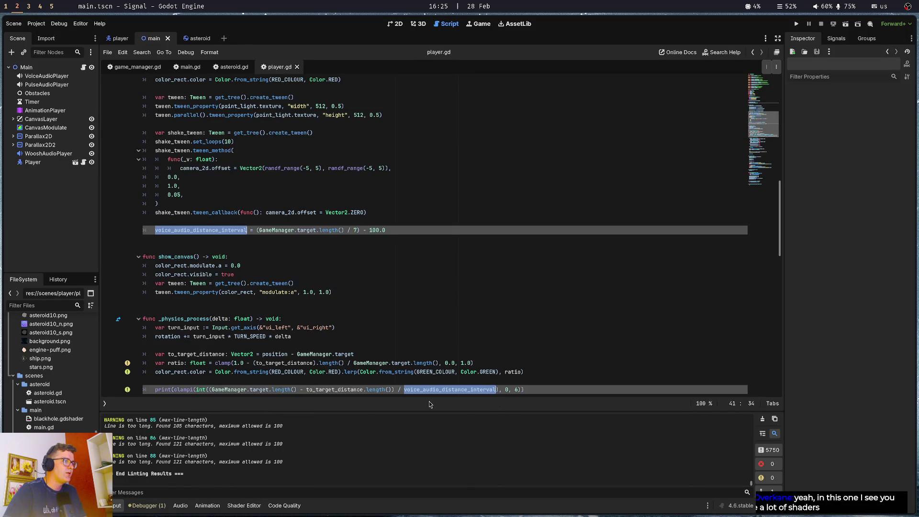
text(zone_)
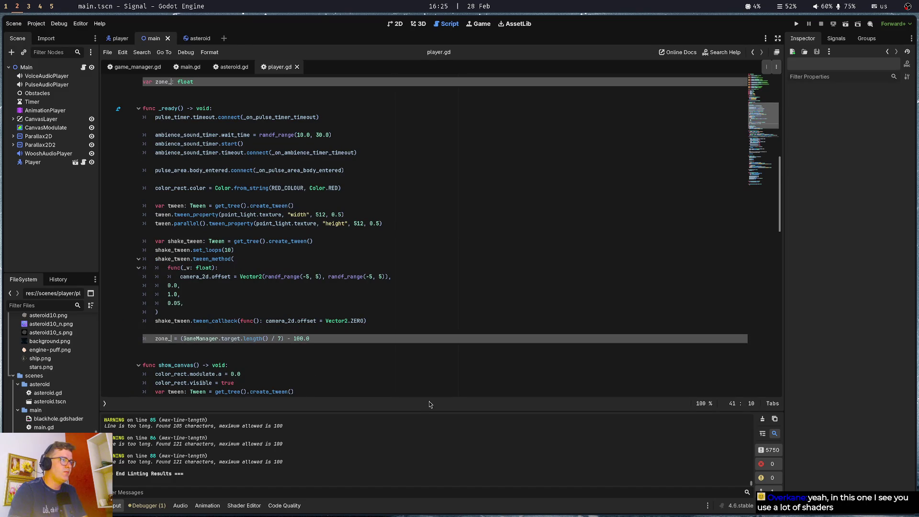
text(size)
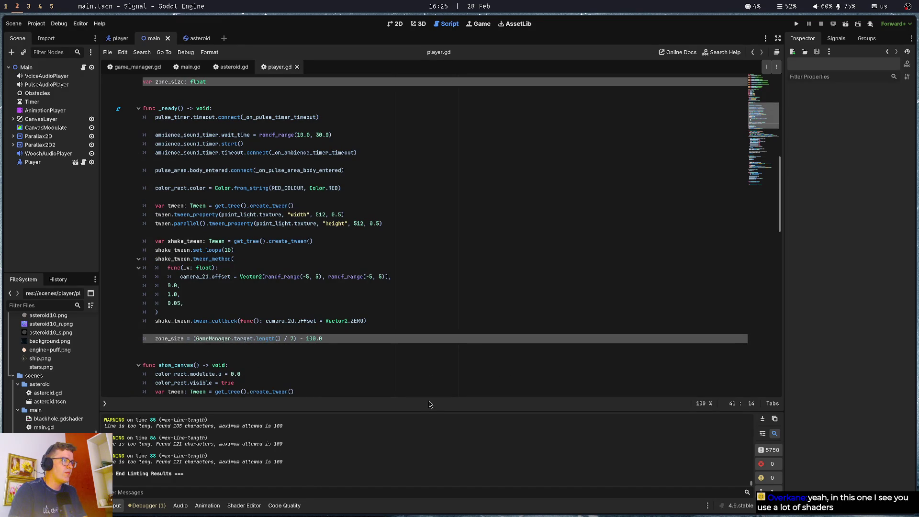
key(Escape)
key(ctrl+s)
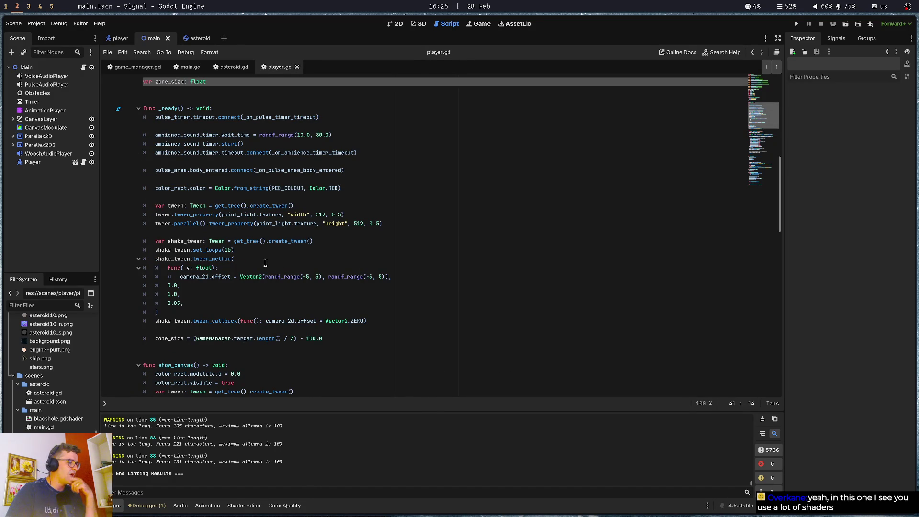
scroll(265, 263, down, 3)
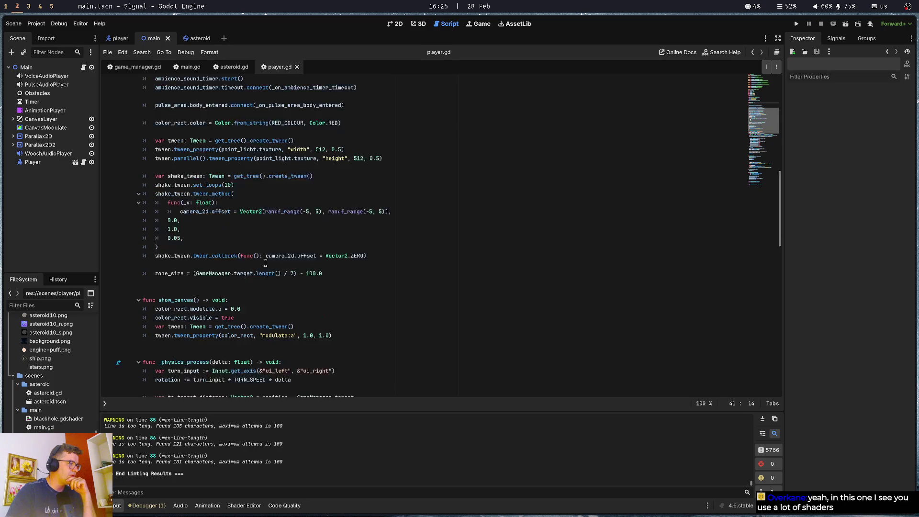
click(265, 262)
click(271, 250)
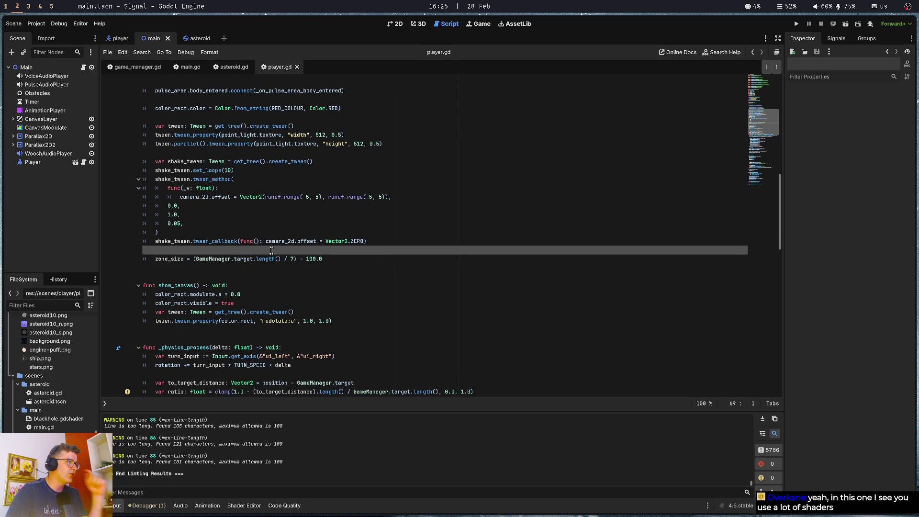
scroll(270, 250, down, 4)
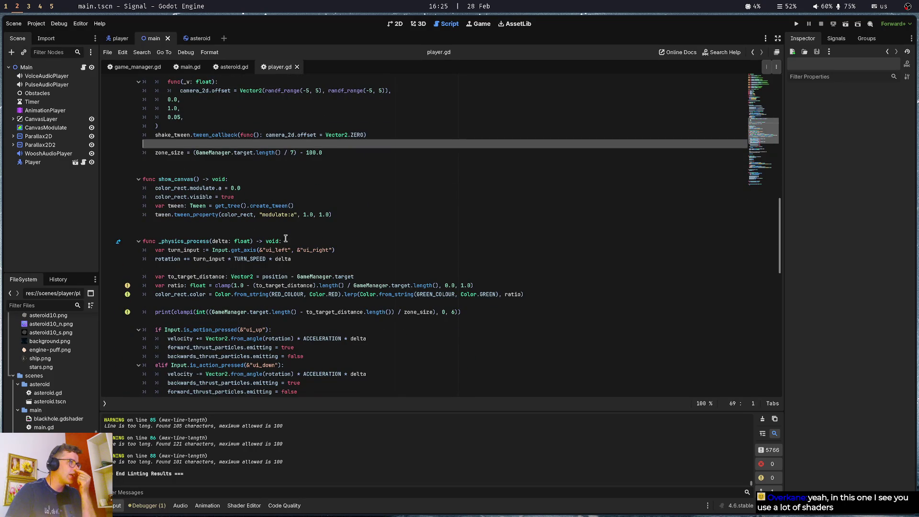
click(285, 232)
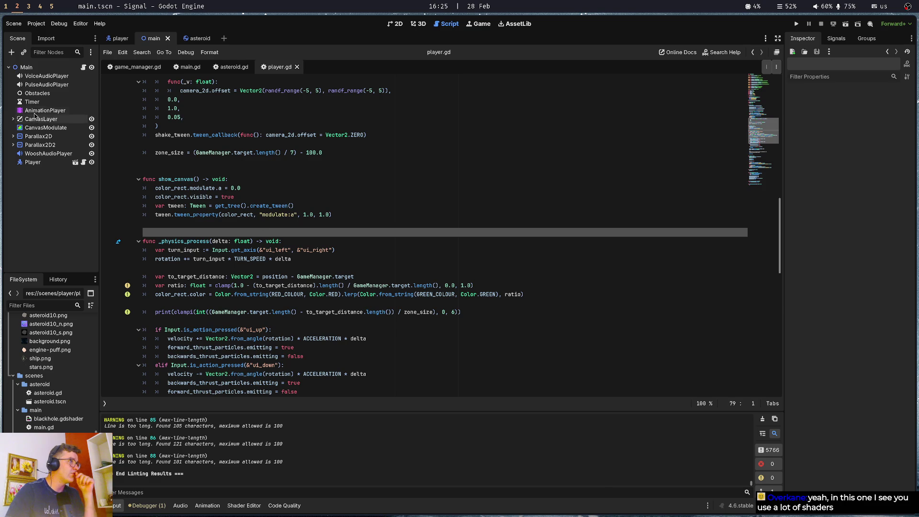
click(46, 111)
click(268, 273)
click(268, 296)
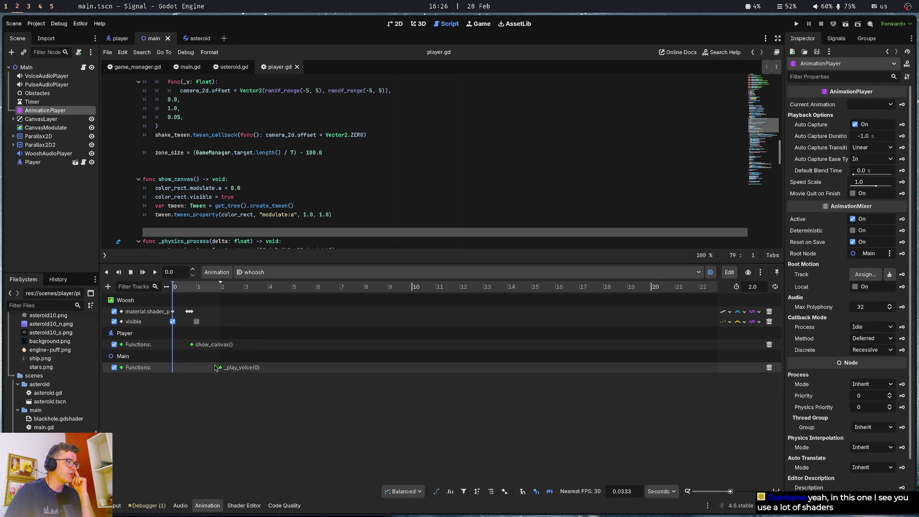
click(388, 187)
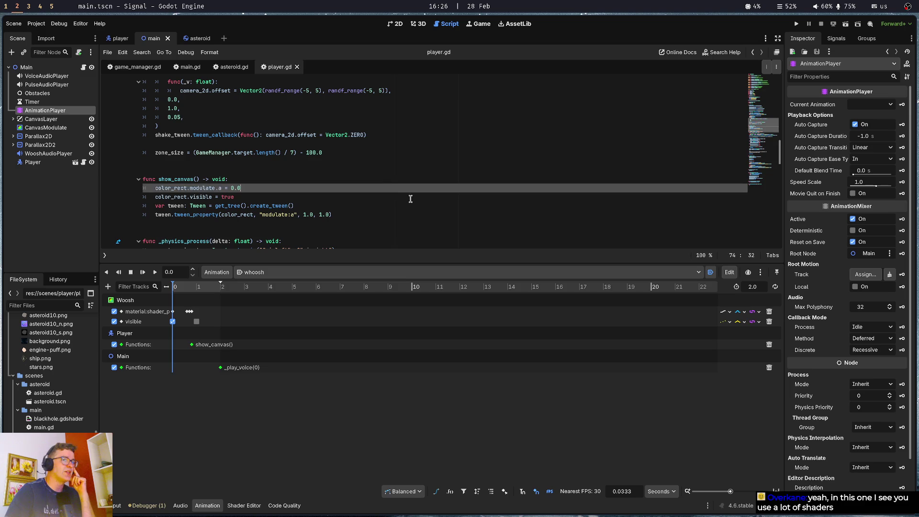
click(214, 504)
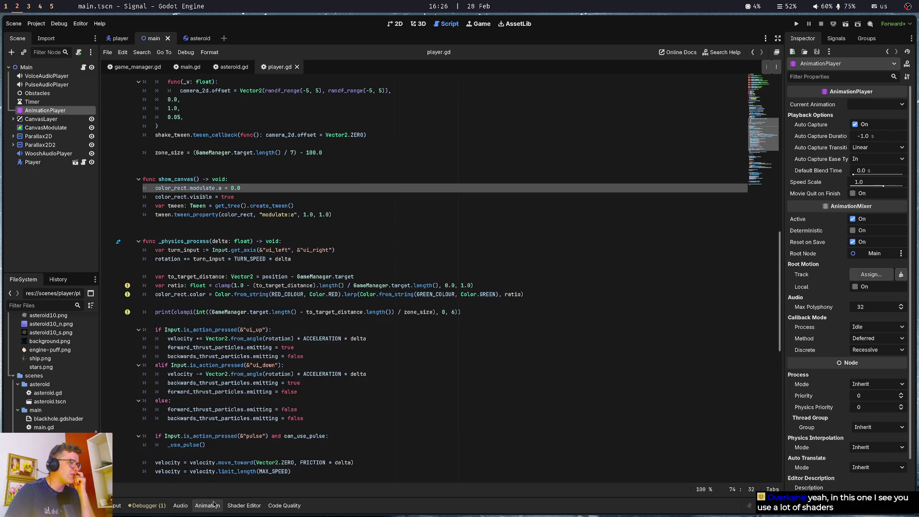
click(213, 223)
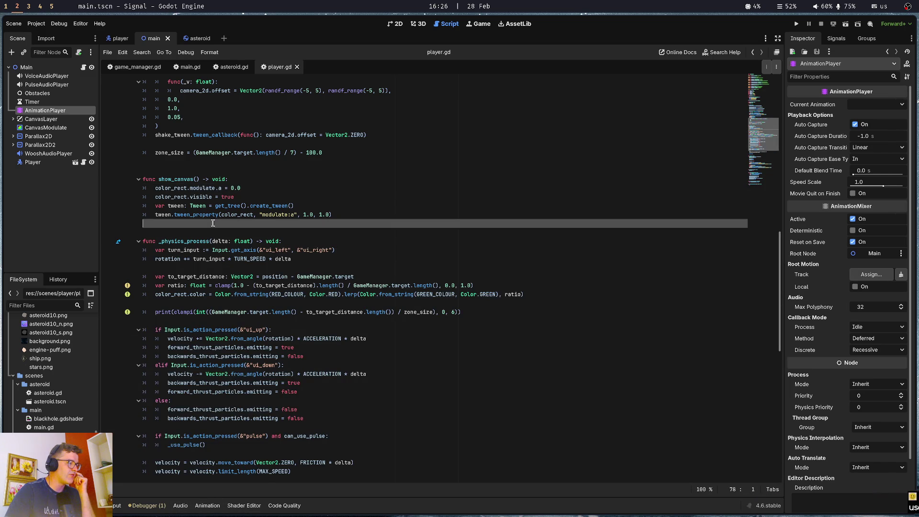
click(209, 168)
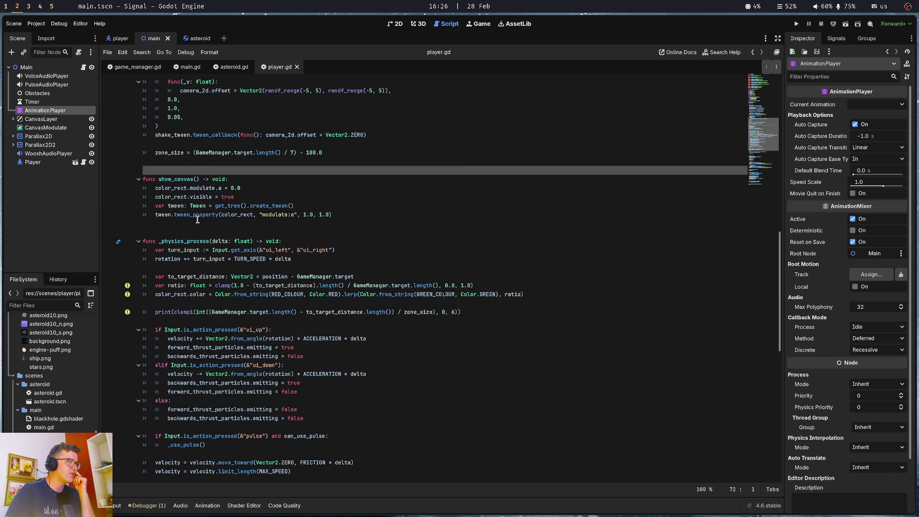
click(191, 241)
click(165, 304)
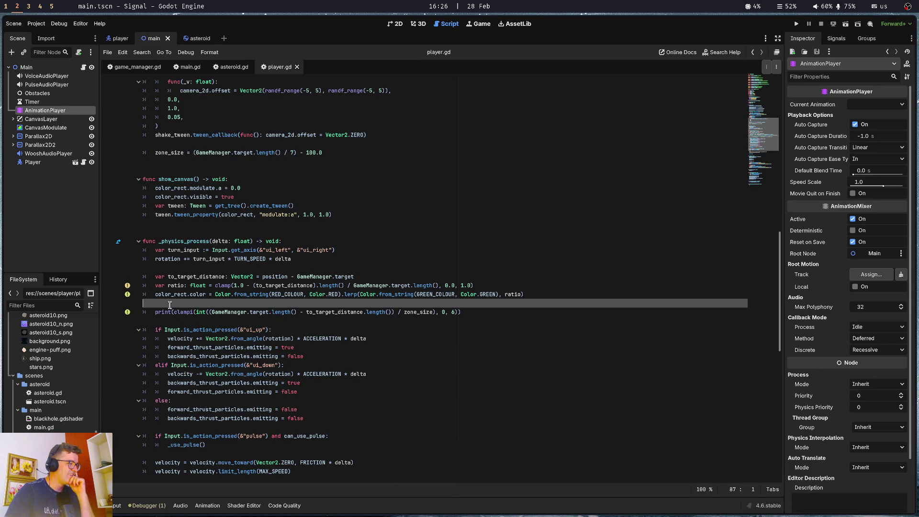
Add 'var last_zone: int = -1' below zone_size and change zone_size's type to int.
scroll(201, 279, up, 12)
click(216, 241)
key(Return)
text(var last_zone)
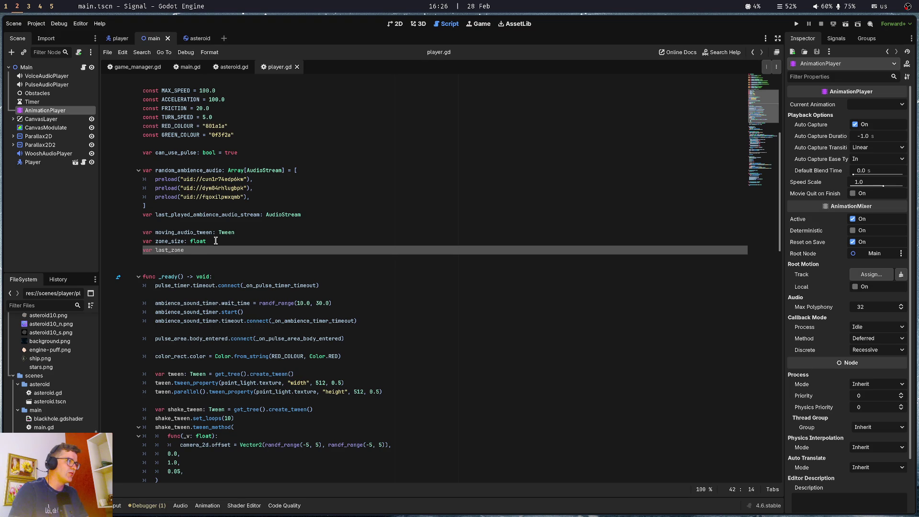
text(: int)
click(216, 240)
key(BackSpace)
key(BackSpace)
key(BackSpace)
text(int)
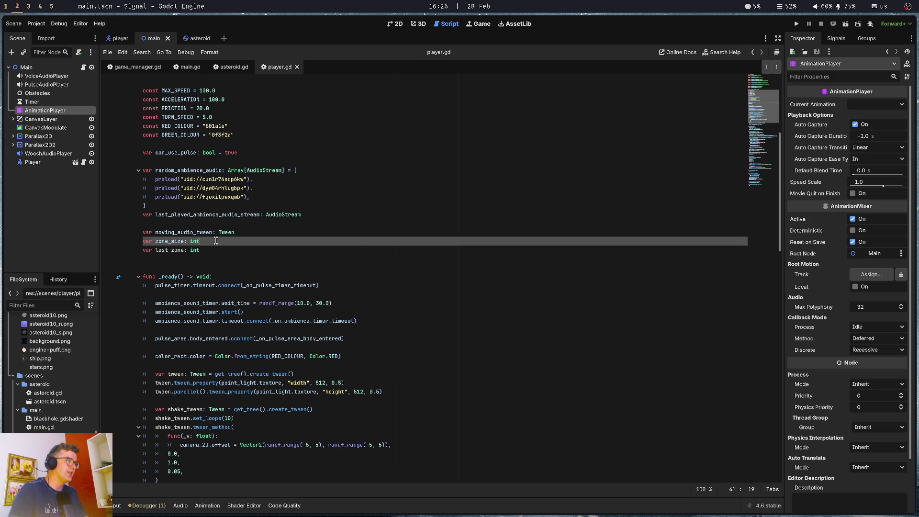
click(236, 224)
click(234, 253)
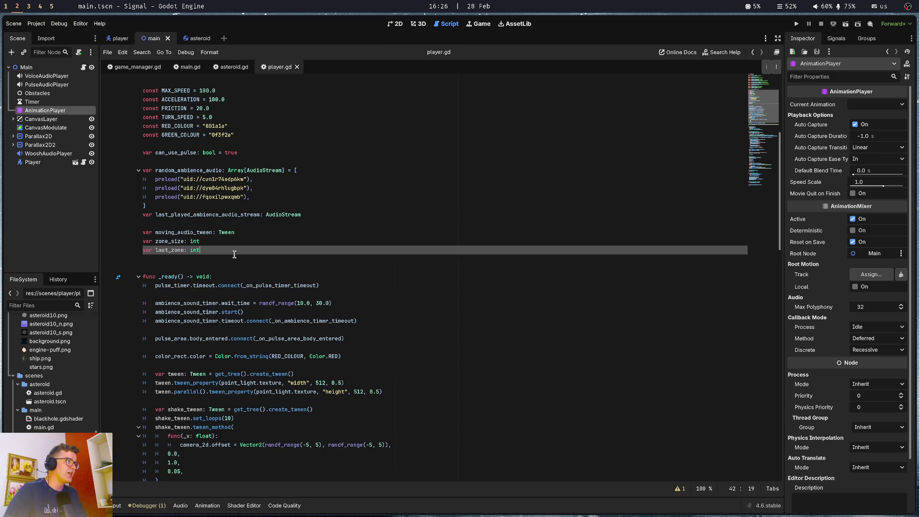
text(=)
key(BackSpace)
text(-1)
Review the zone_size calculation and its uses in the zone index print line.
scroll(235, 255, down, 2)
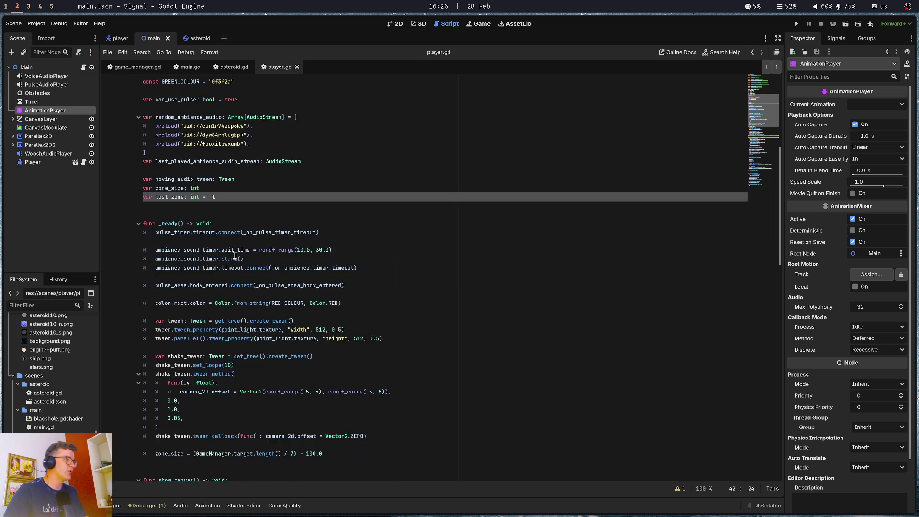
scroll(235, 255, down, 10)
click(245, 175)
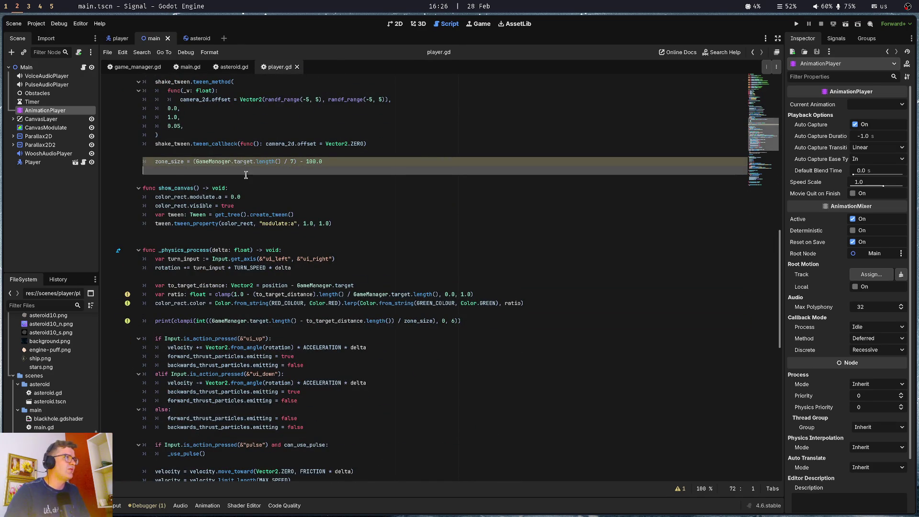
click(251, 161)
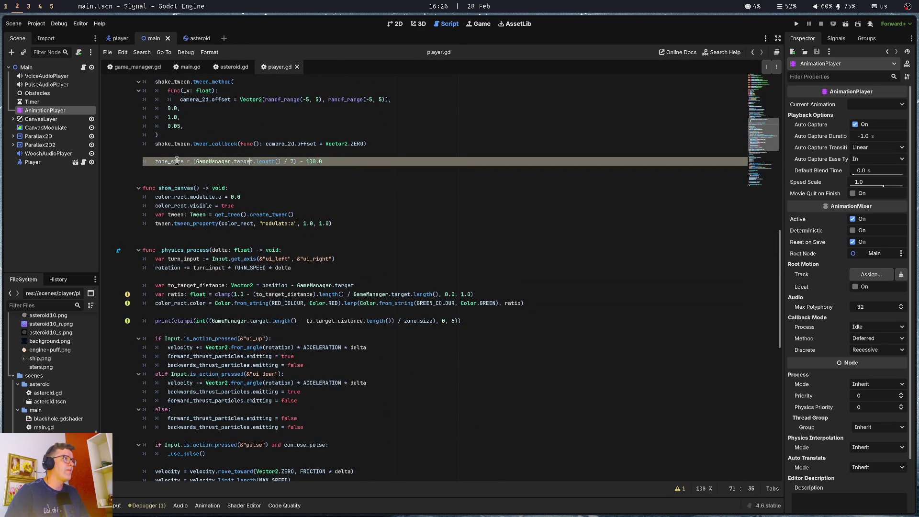
alt+click(205, 322)
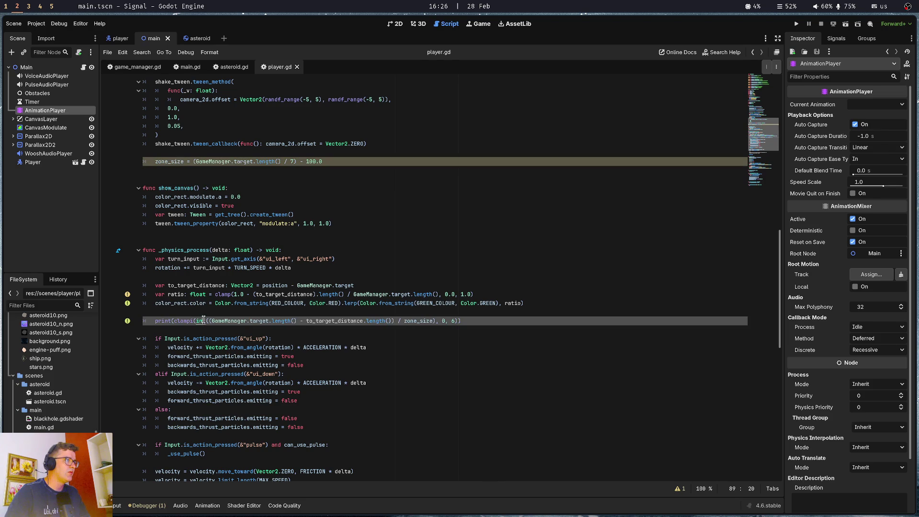
click(361, 161)
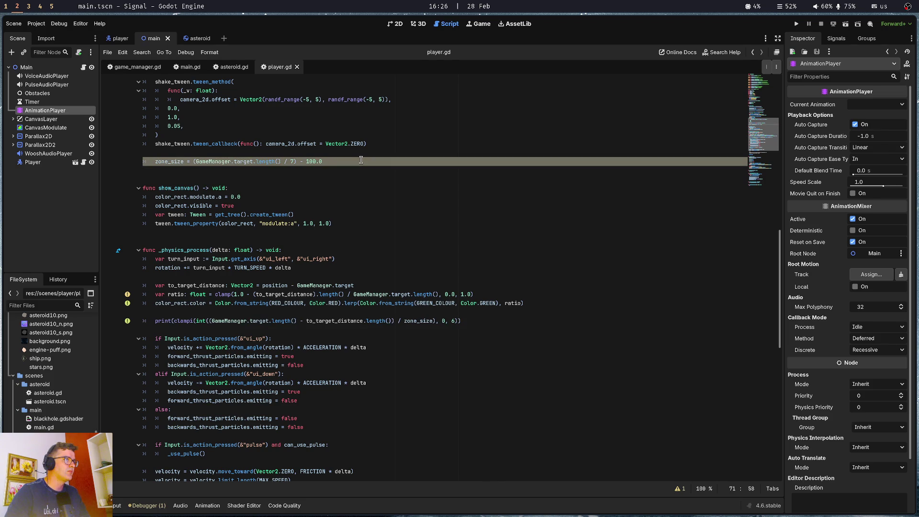
click(193, 162)
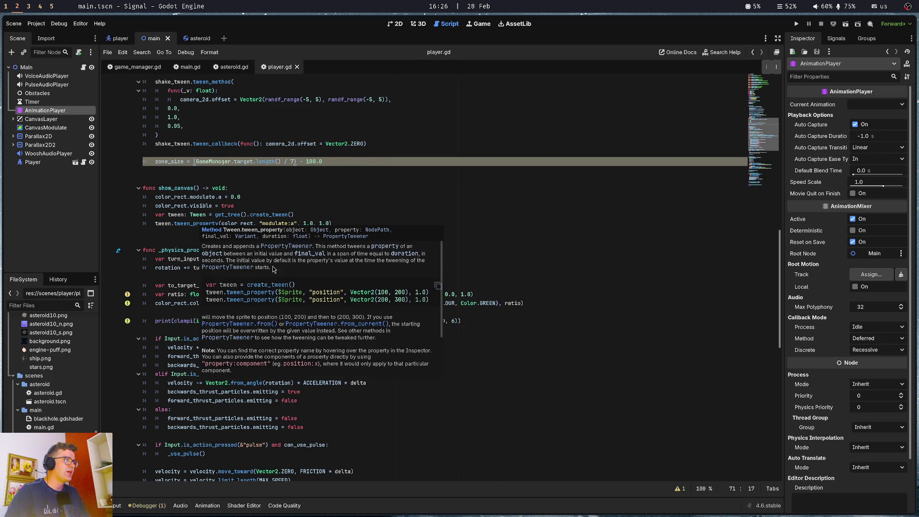
double_click(170, 161)
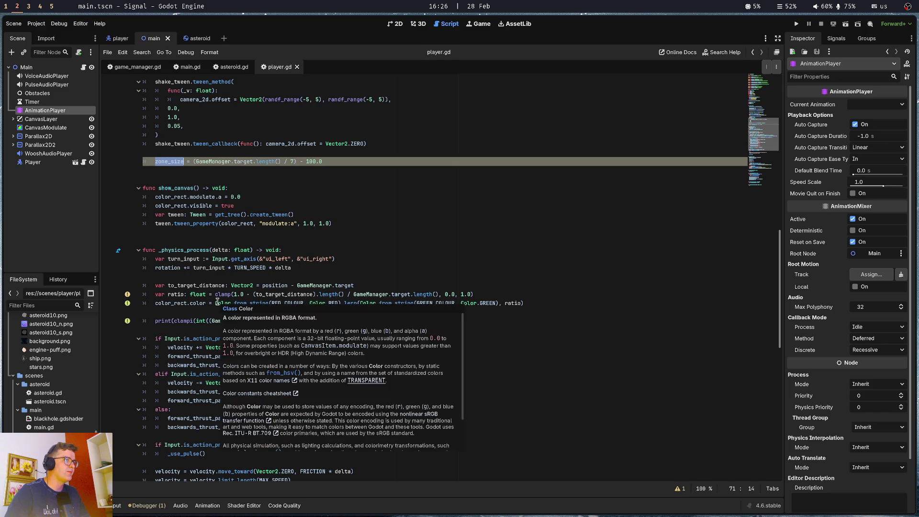
alt+click(209, 321)
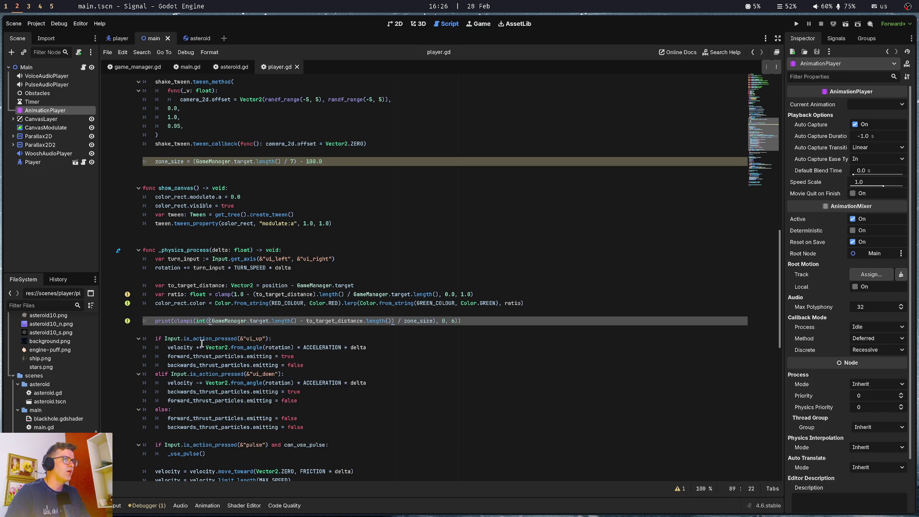
scroll(207, 178, up, 14)
scroll(207, 177, up, 6)
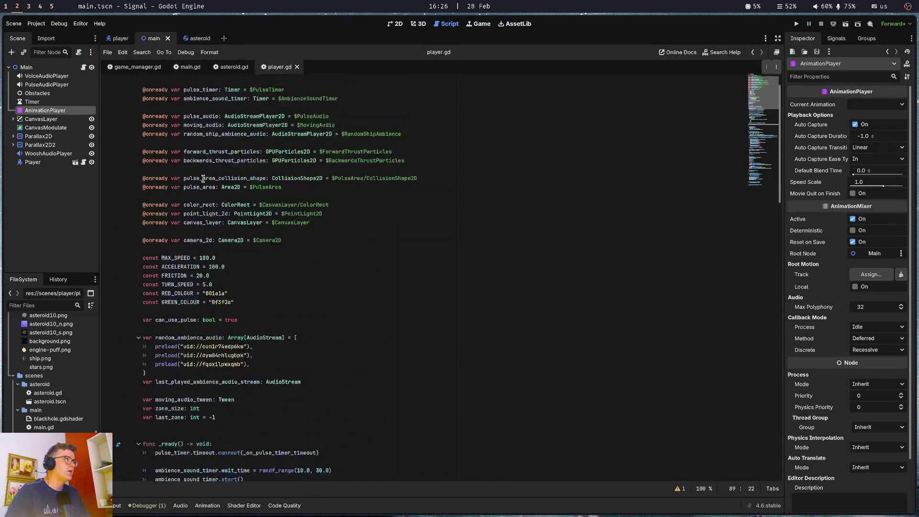
scroll(227, 282, down, 5)
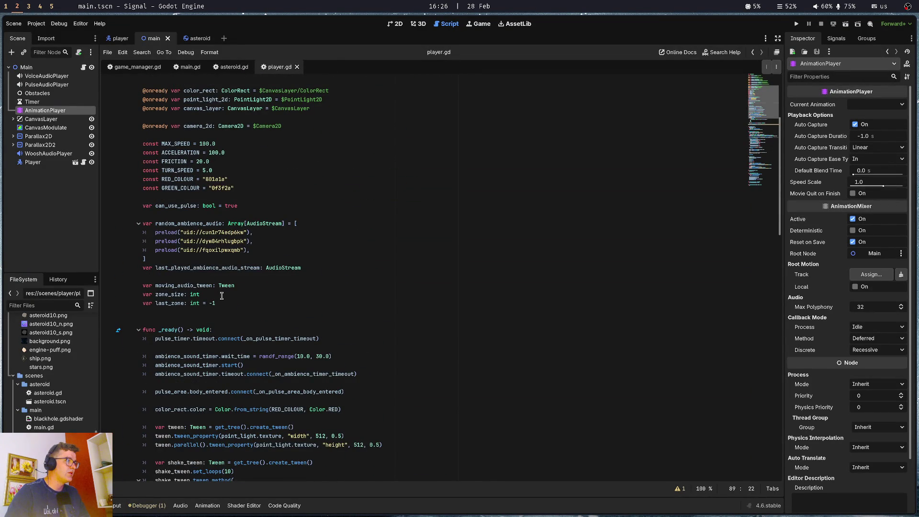
Change zone_size's type back to float and save player.gd.
click(221, 294)
key(BackSpace)
key(BackSpace)
key(BackSpace)
text(float)
key(ctrl+s)
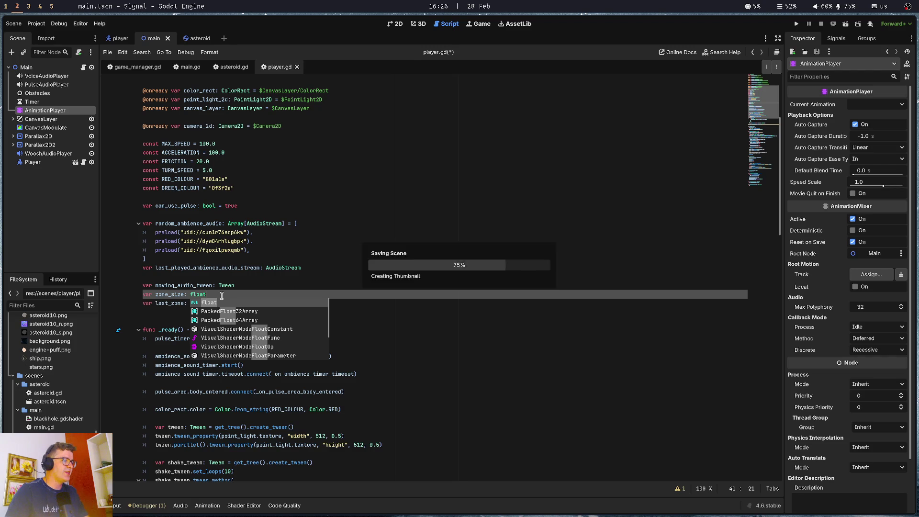
Open a new empty line below the zone index print call in _physics_process.
scroll(221, 293, down, 12)
click(185, 331)
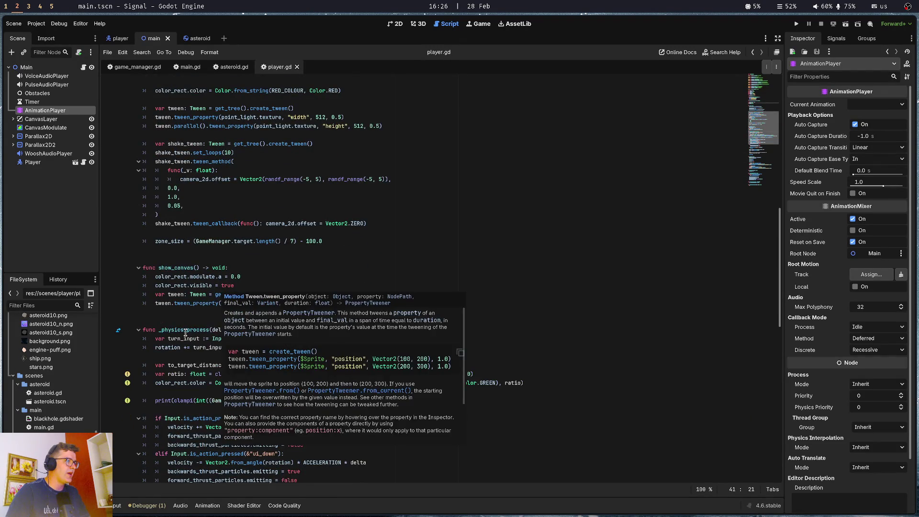
scroll(203, 321, down, 3)
click(202, 321)
drag(156, 321, 171, 321)
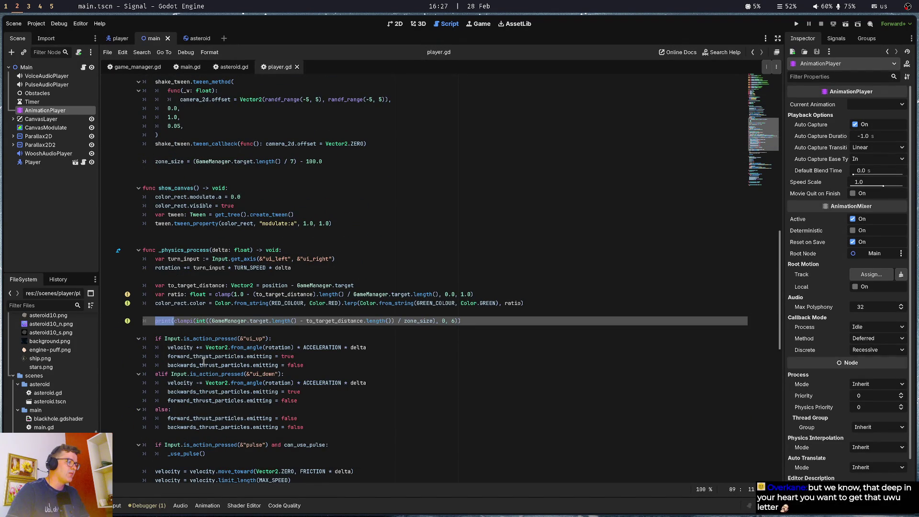
key(Right)
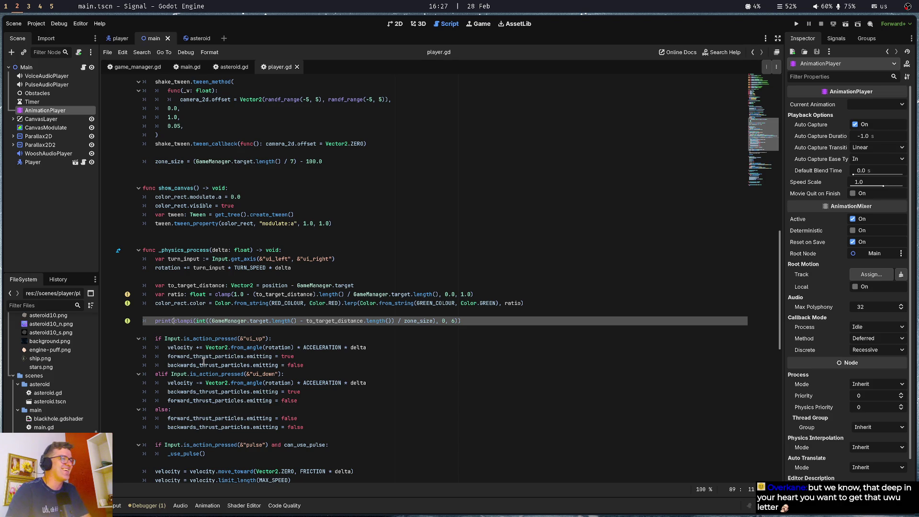
key(End)
key(Return)
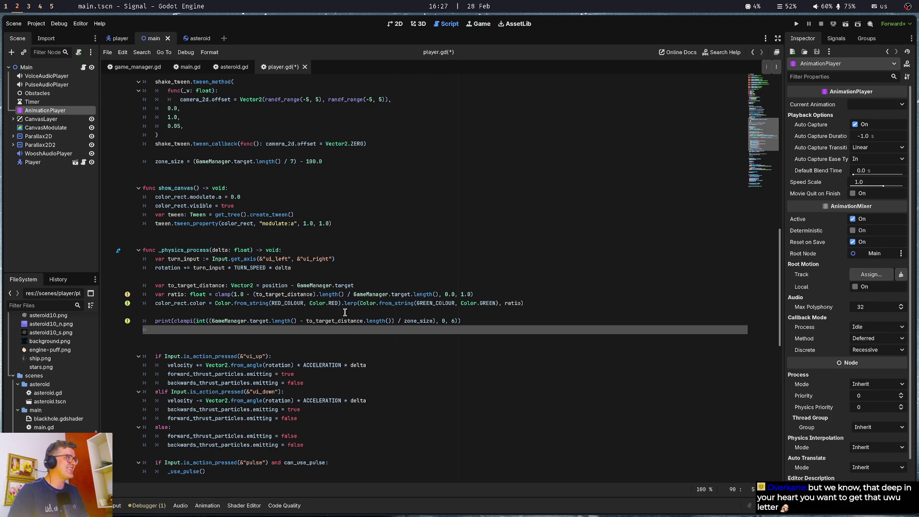
key(super+1)
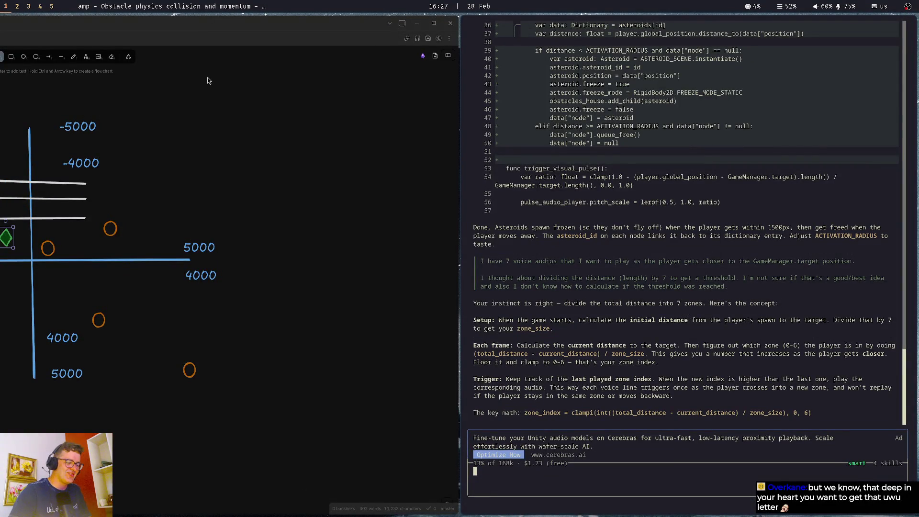
Open the Jackie Jam #3 page in a new browser tab.
key(alt+Tab)
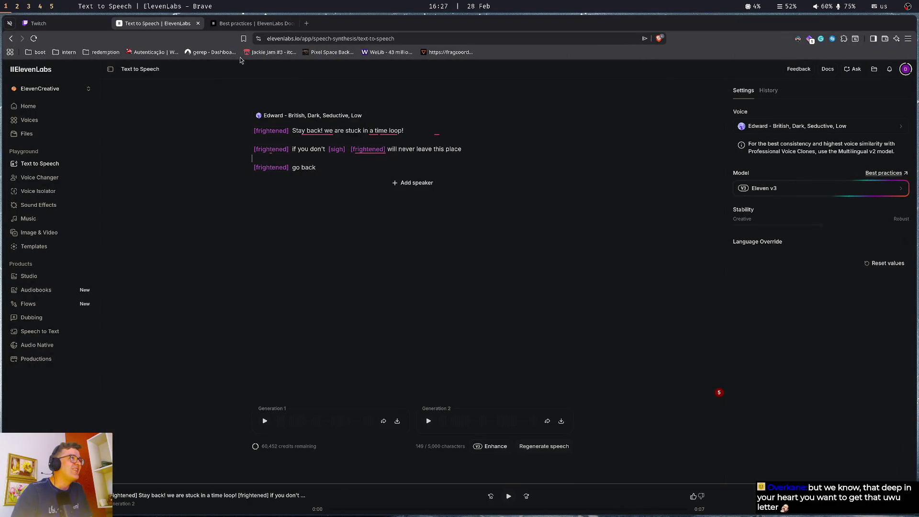
middle_click(270, 51)
click(348, 22)
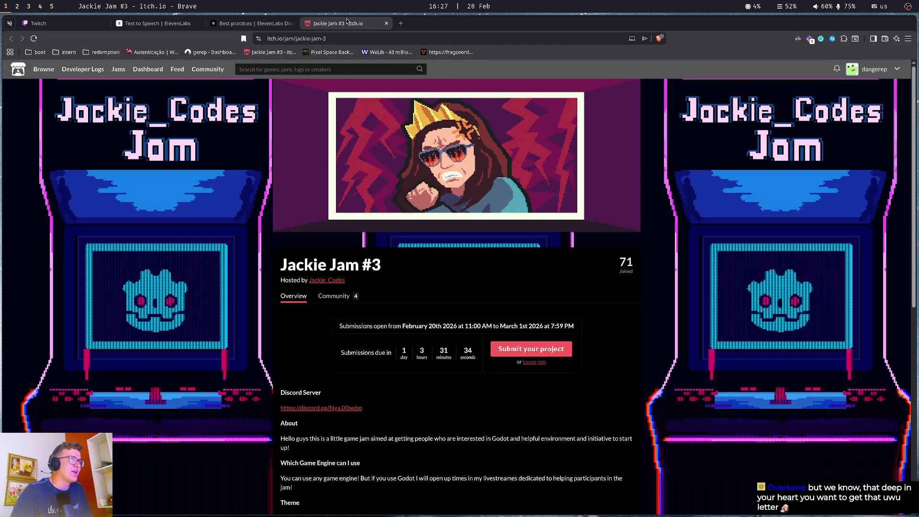
Select 'uwu stamp' in the Prizes paragraph and search the web for it.
scroll(280, 339, down, 2)
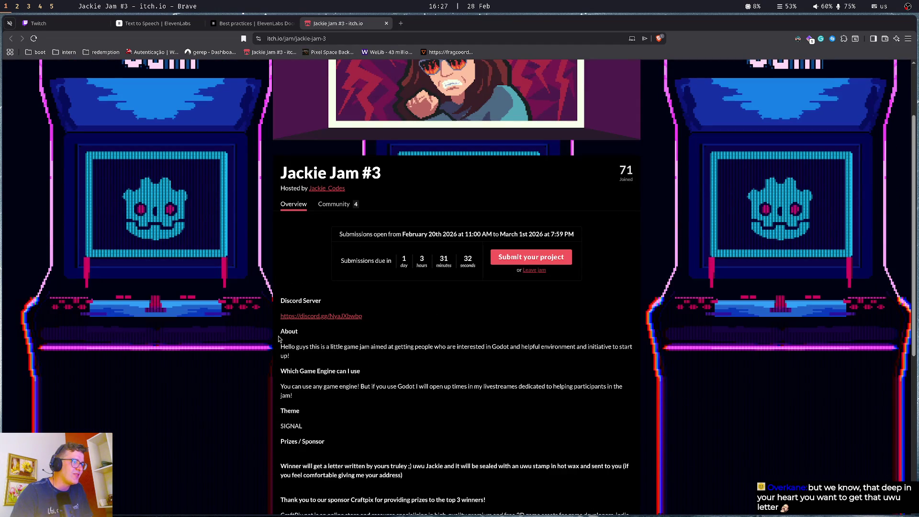
scroll(279, 339, down, 1)
mouse_move(341, 420)
mouse_down()
mouse_move(430, 420)
mouse_move(459, 433)
mouse_move(540, 421)
mouse_up()
click(428, 419)
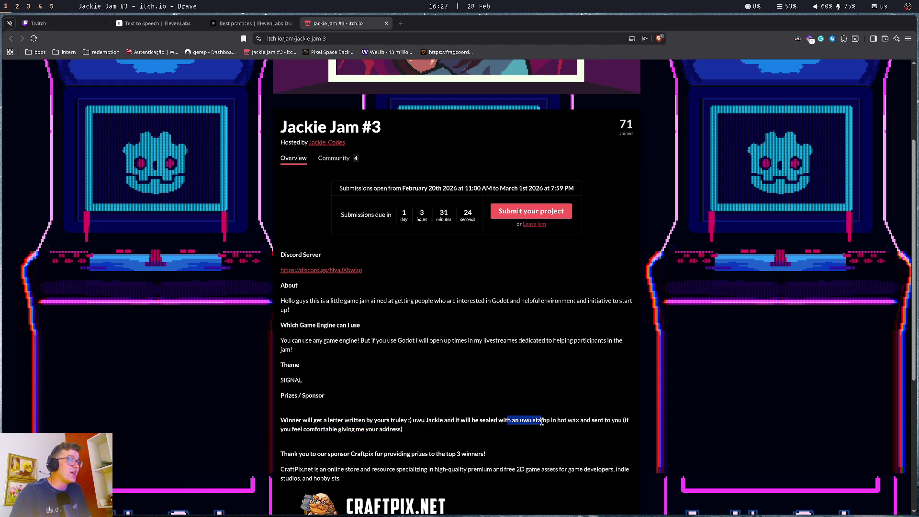
click(540, 421)
drag(520, 421, 549, 421)
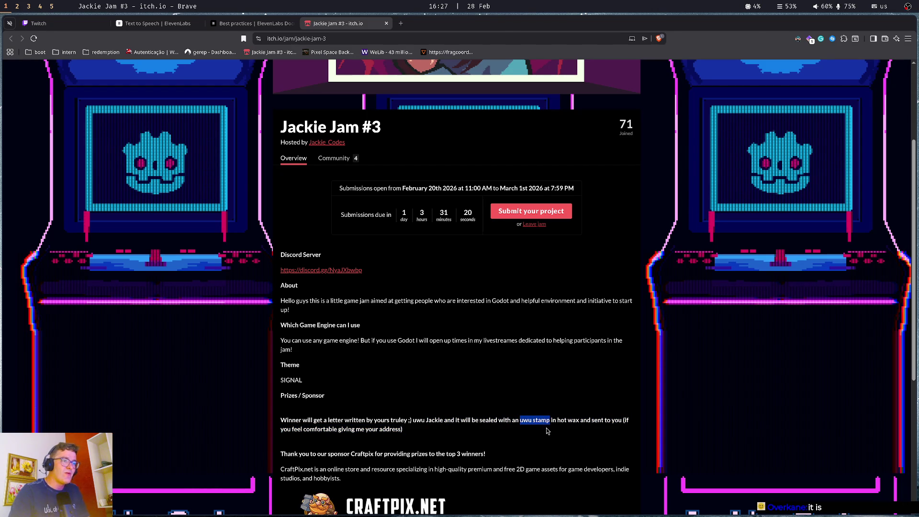
key(super+s)
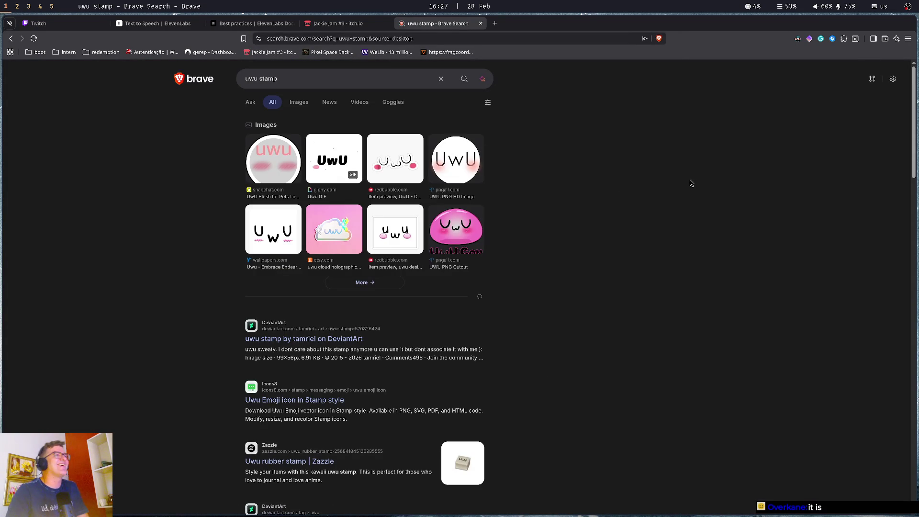
Close the 'uwu stamp' search tab to return to the Jackie Jam #3 page.
key(ctrl+w)
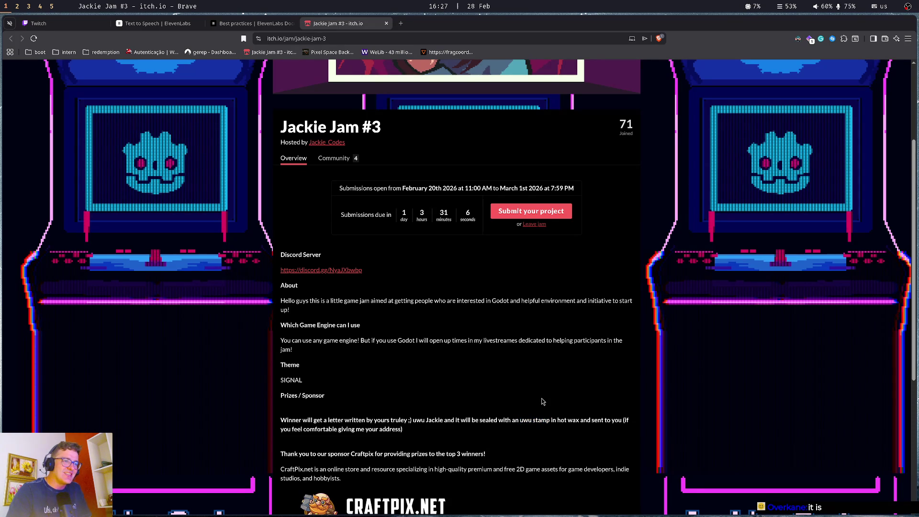
Read the Jackie Jam #3 prizes, including the line about giving an address.
drag(276, 429, 478, 443)
click(479, 443)
scroll(479, 443, down, 3)
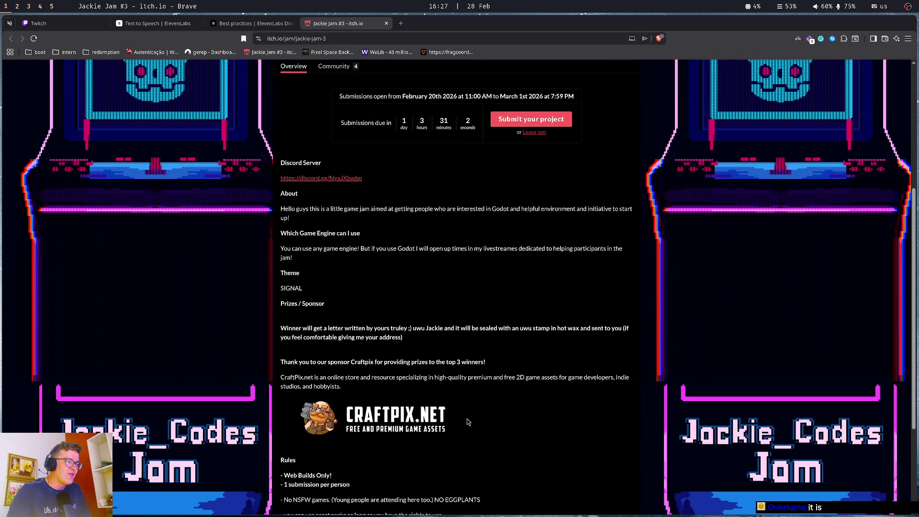
right_click(484, 376)
click(375, 362)
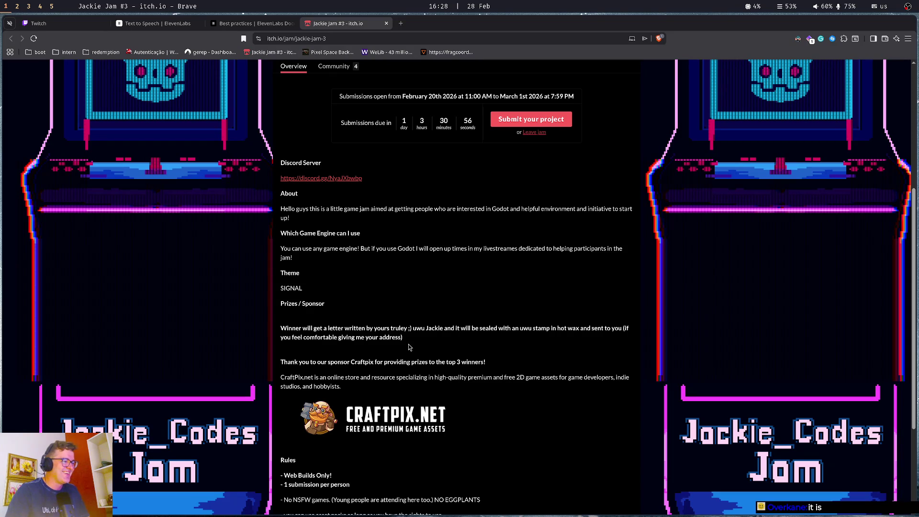
scroll(410, 347, down, 3)
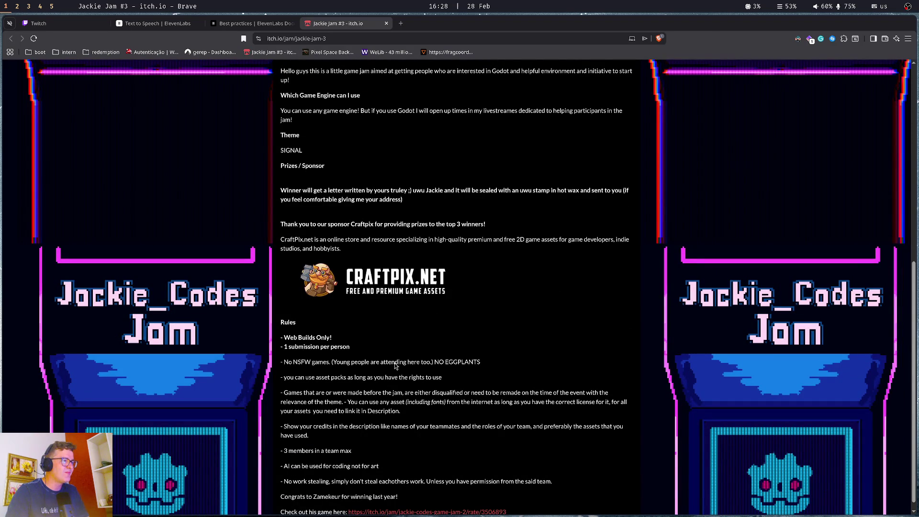
Read the rules on asset packs, pre-jam games and AI use only for coding, then close the jam page.
double_click(328, 378)
triple_click(328, 378)
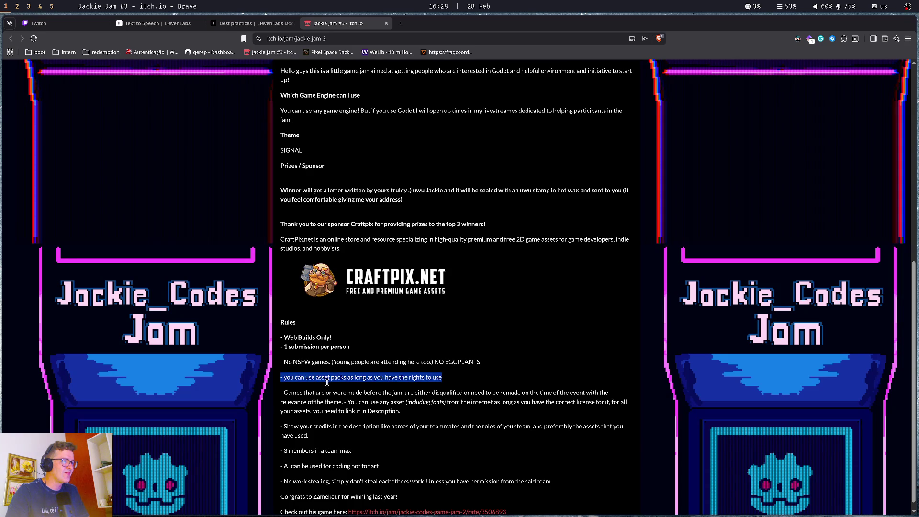
drag(290, 393, 411, 417)
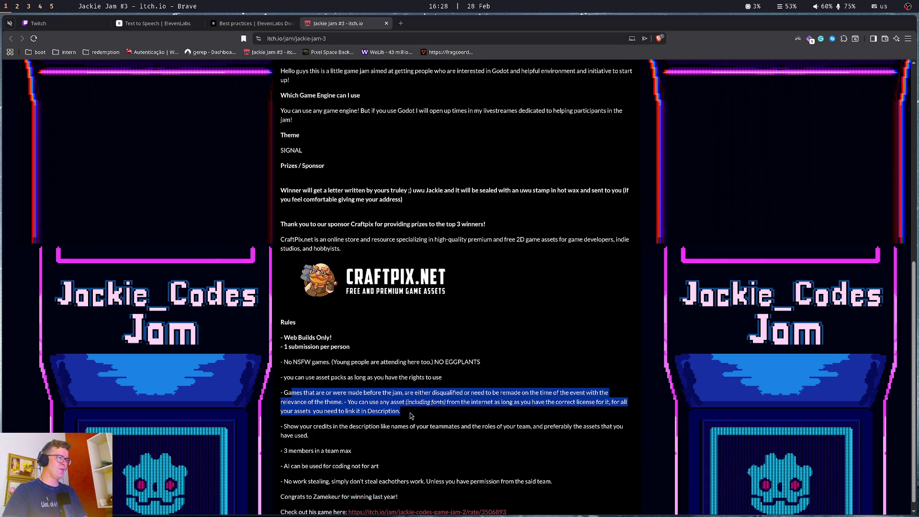
triple_click(357, 467)
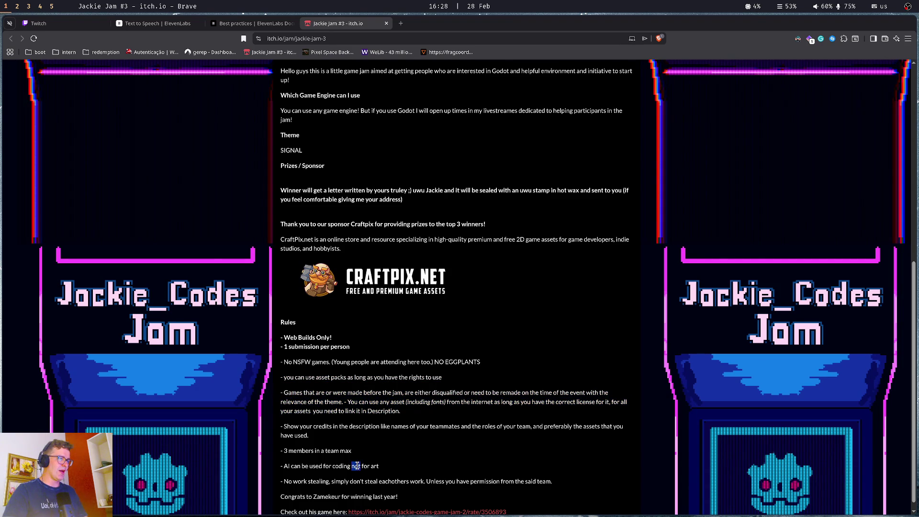
click(396, 472)
key(ctrl+w)
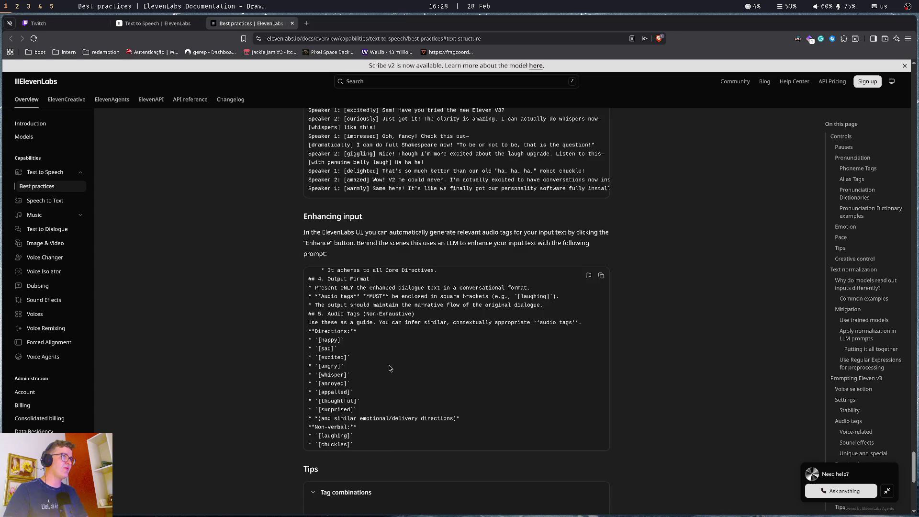
Glance at the text-to-speech page and Twitch stream manager, then return to Godot on workspace 2.
key(ctrl+s)
key(Escape)
key(ctrl+shift+Tab)
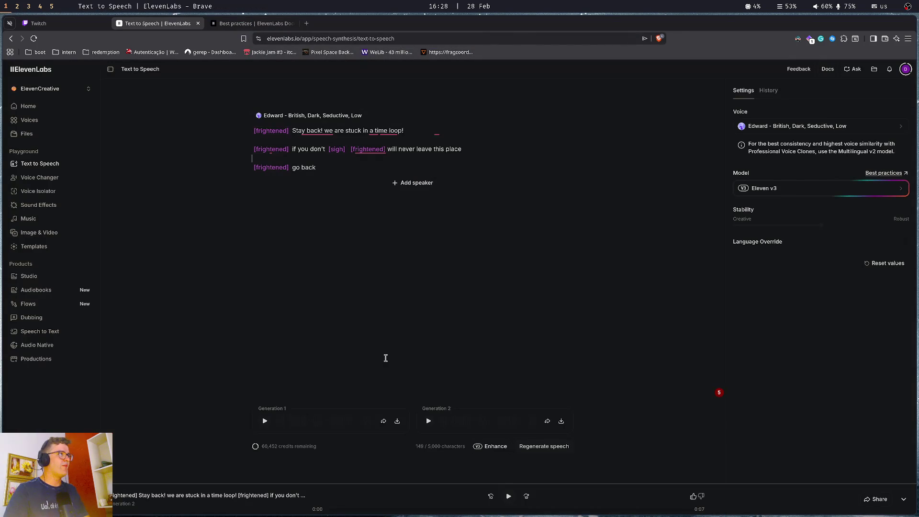
key(ctrl+shift+Tab)
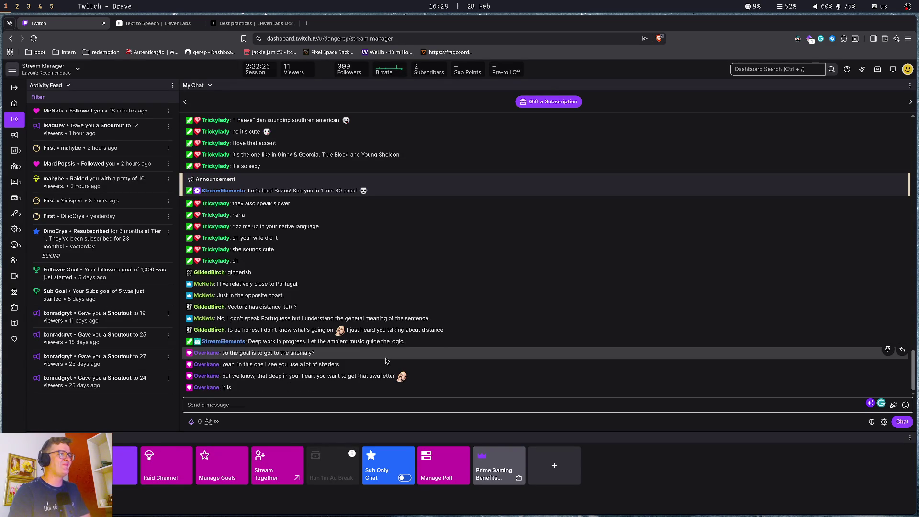
key(alt+Tab)
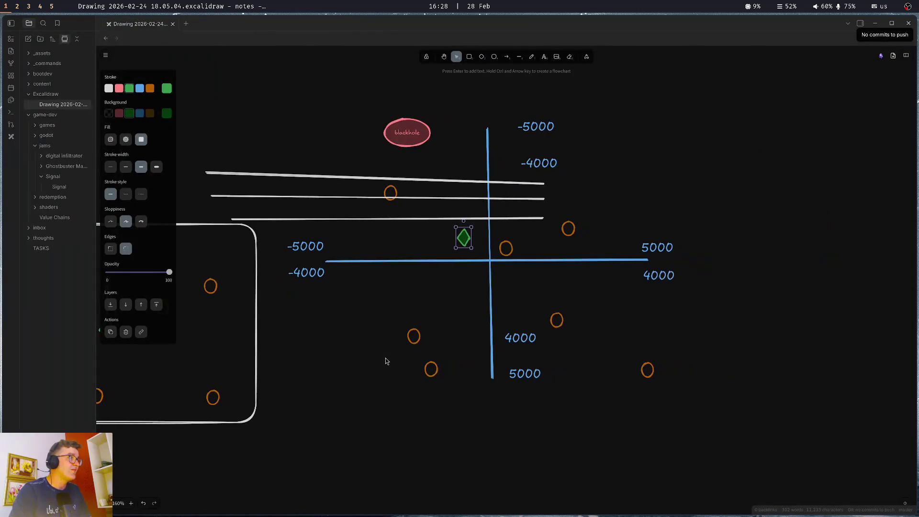
key(super+2)
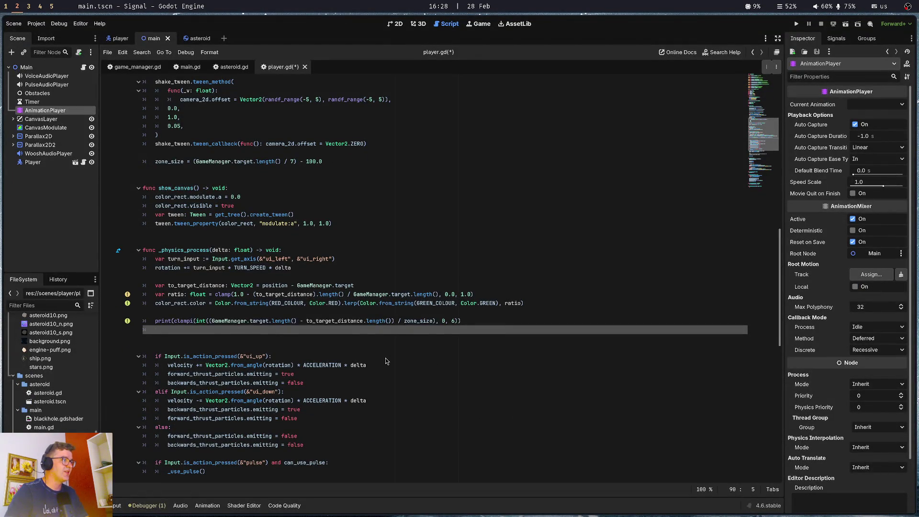
Open a line above the line 89 zone print, then discard the unfinished if line.
key(Up)
key(ctrl+shift+Right)
key(ctrl+shift+Right)
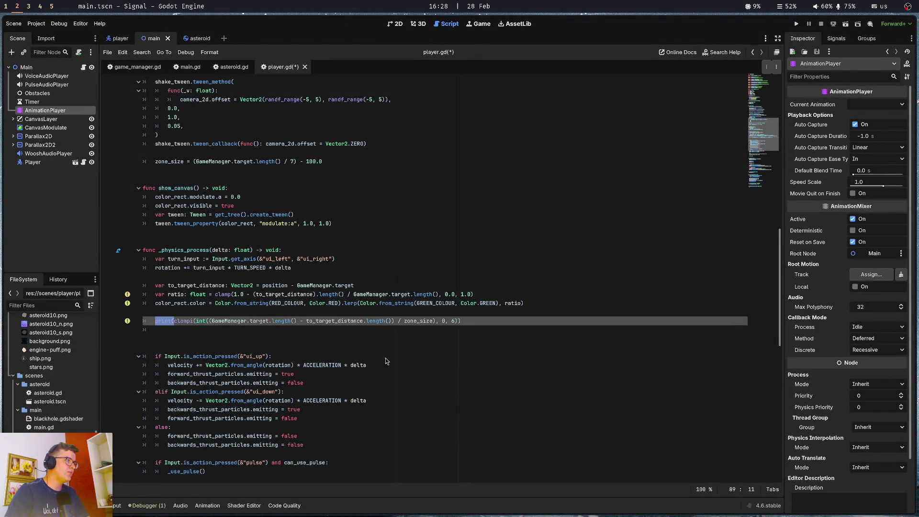
key(Left)
key(ctrl+shift+Return)
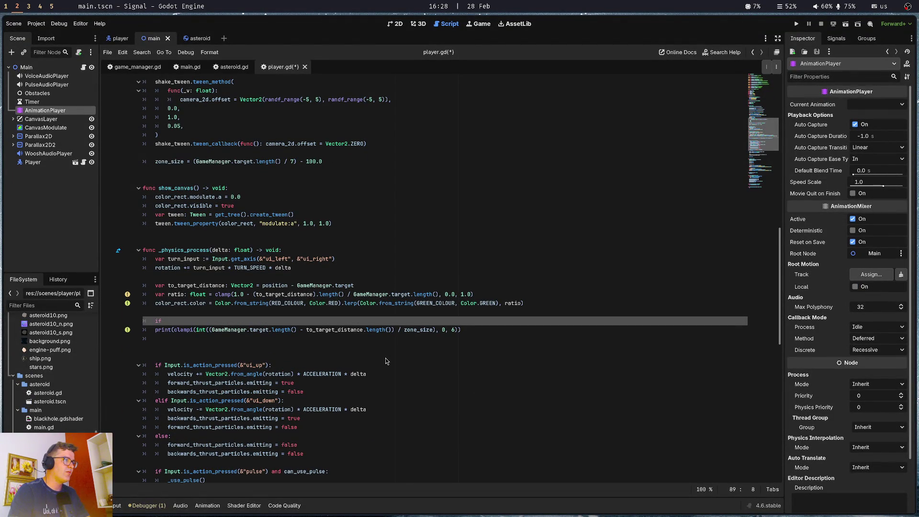
key(BackSpace)
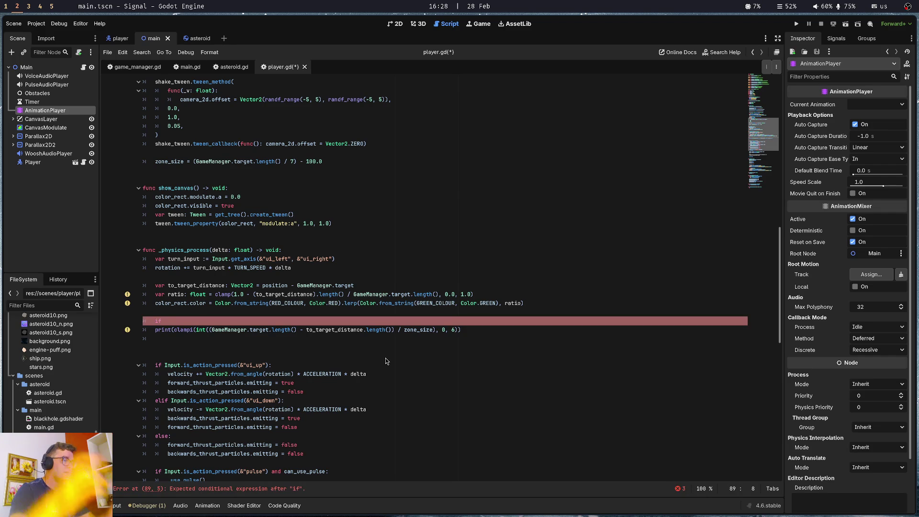
key(BackSpace)
key(BackSpace)
key(BackSpace)
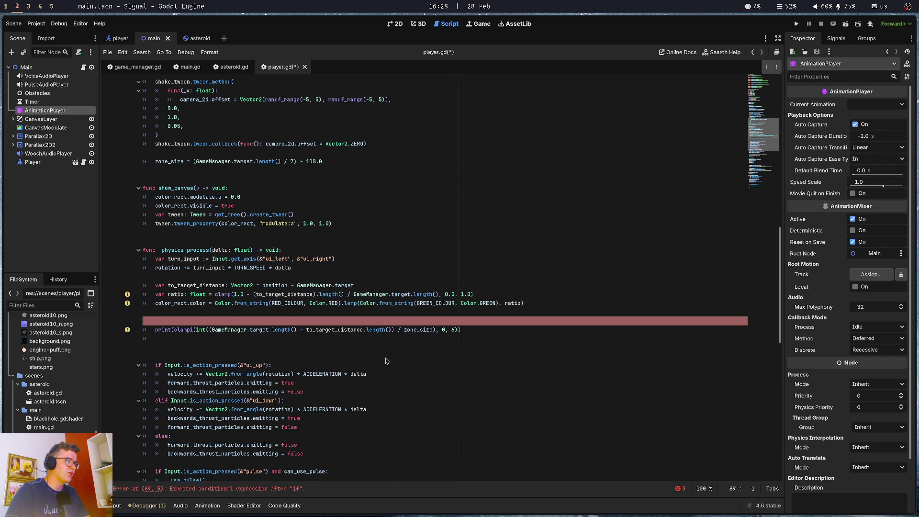
key(Delete)
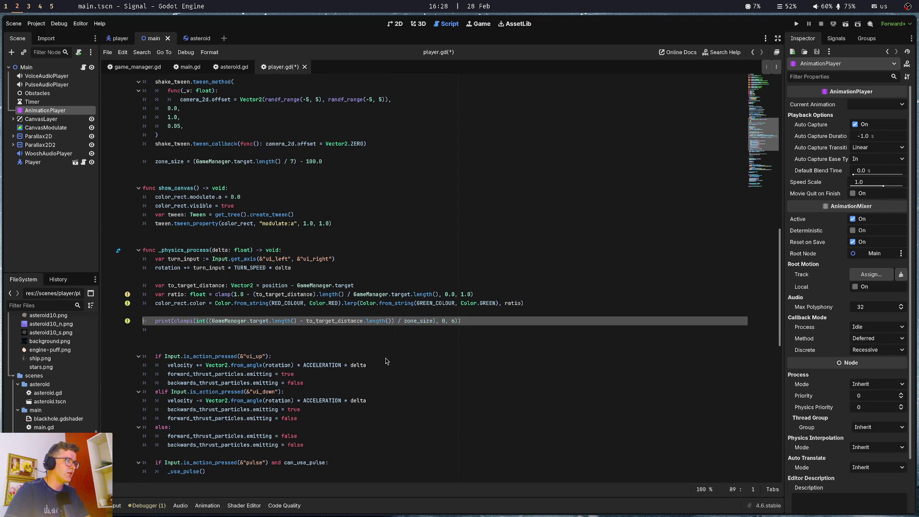
Replace 'print(' with 'var current_zone = ', remove the extra ')', and save player.gd.
key(BackSpace)
key(BackSpace)
key(BackSpace)
text(var current_zone =)
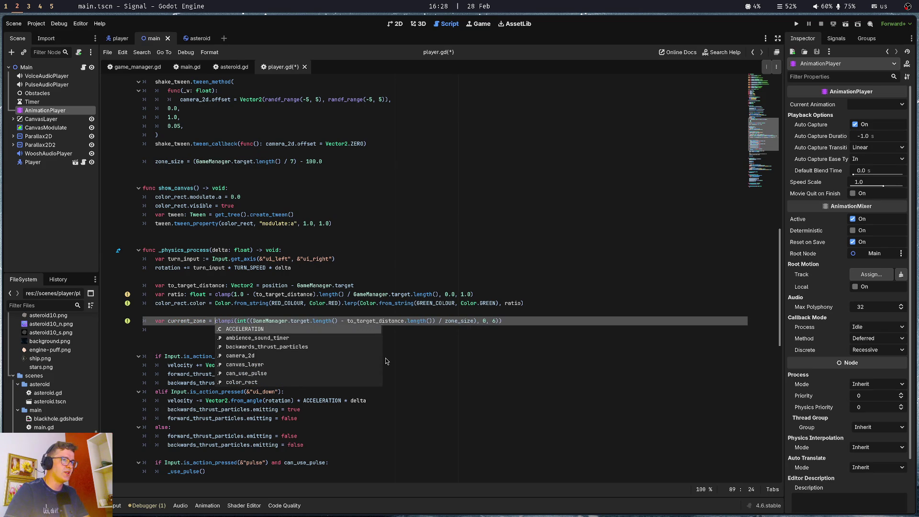
key(ctrl+Left)
key(ctrl+Left)
key(ctrl+Right)
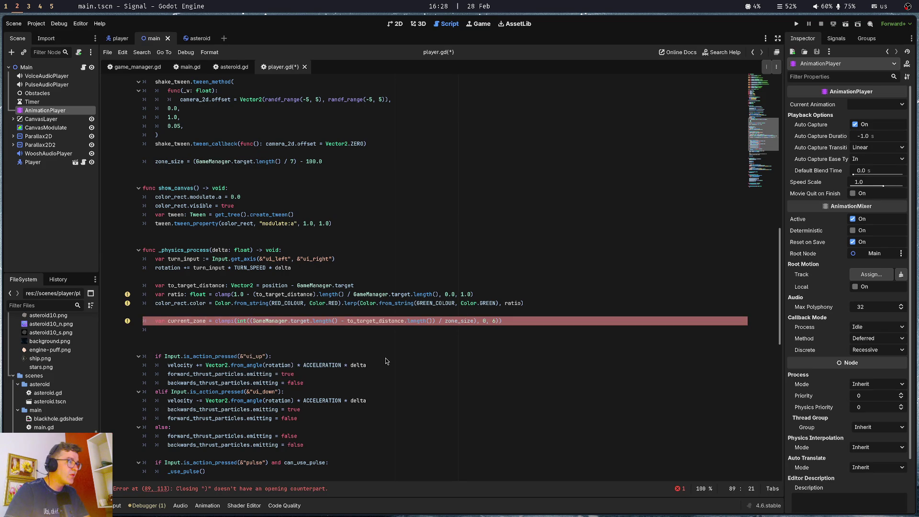
click(517, 322)
key(BackSpace)
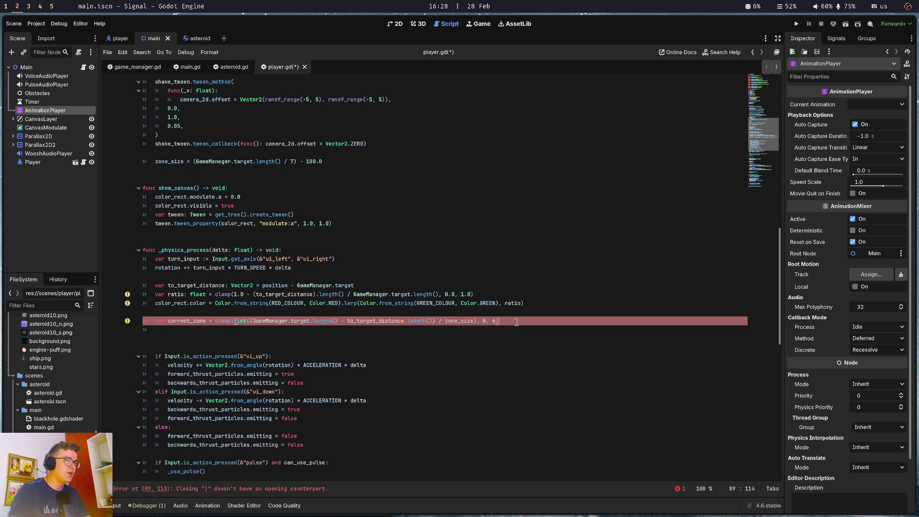
key(ctrl+s)
key(Down)
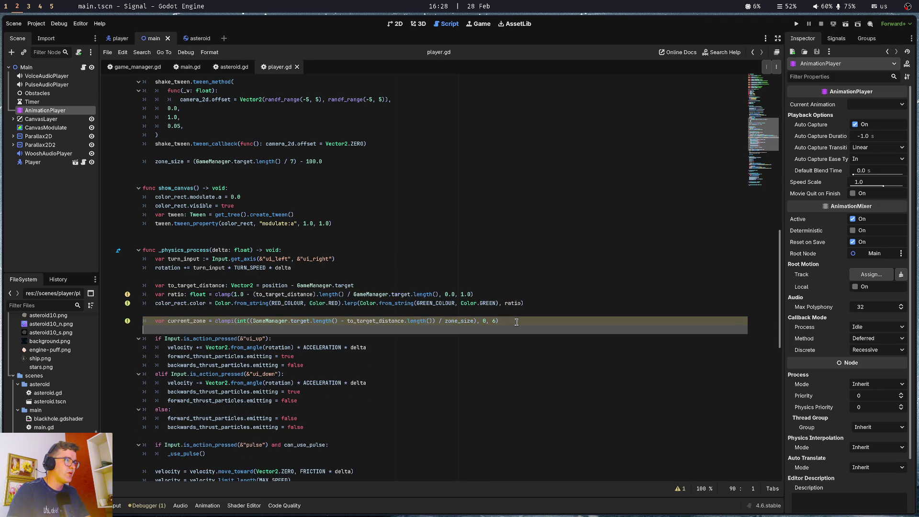
Add 'if current_zone != last_zone:' with a GameManager.play_voice call passing last_zone, and save.
key(Tab)
text(if current)
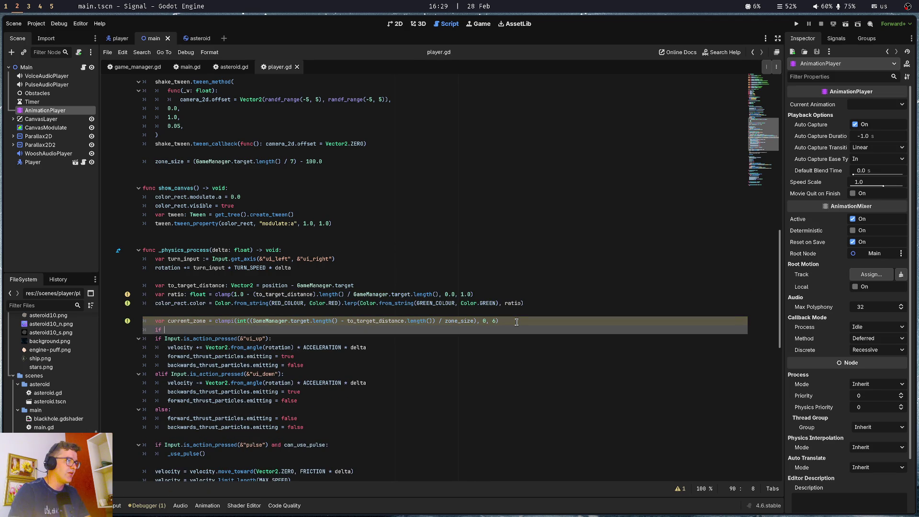
key(Return)
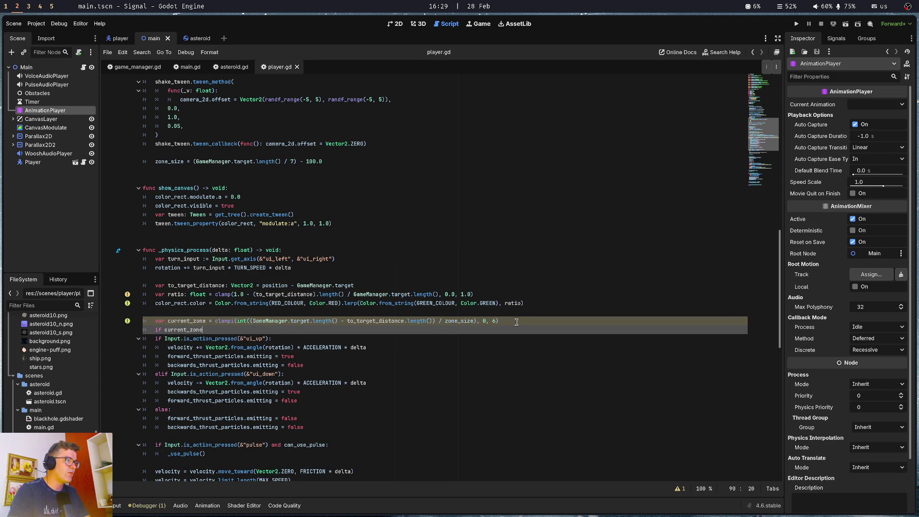
text( != las)
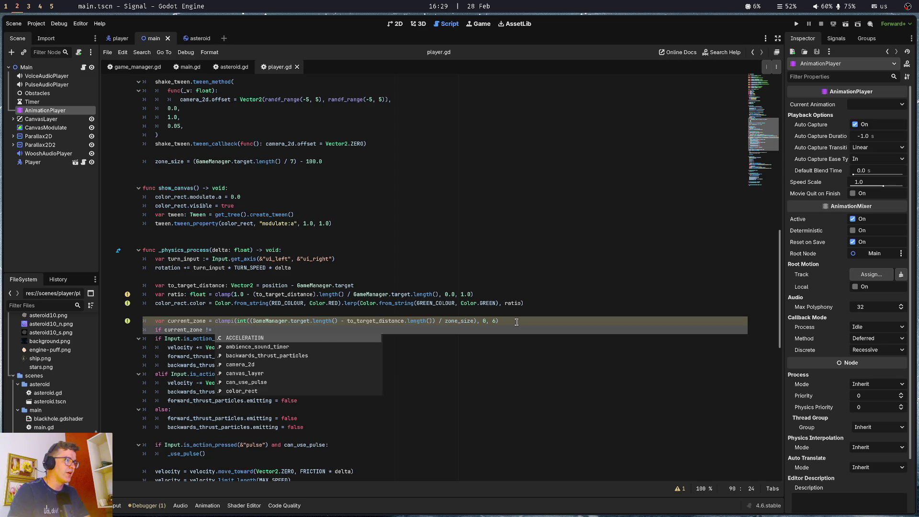
key(Return)
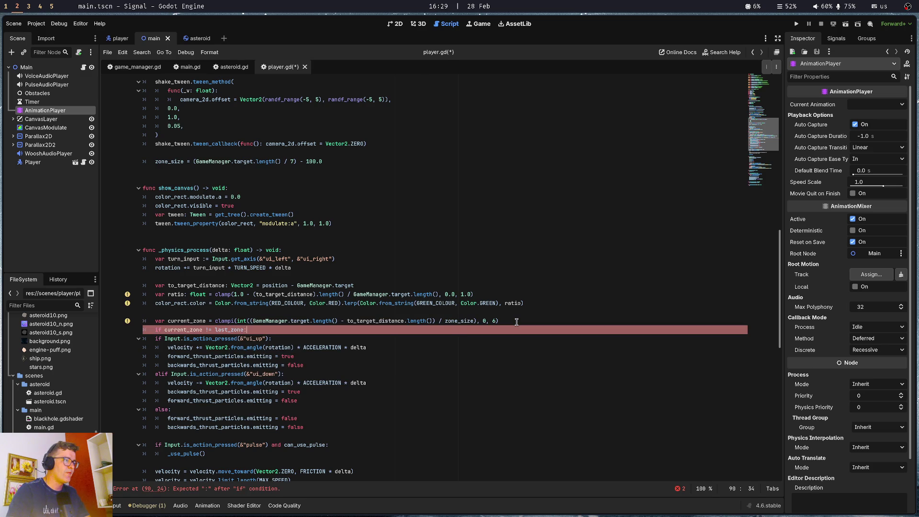
key(Return)
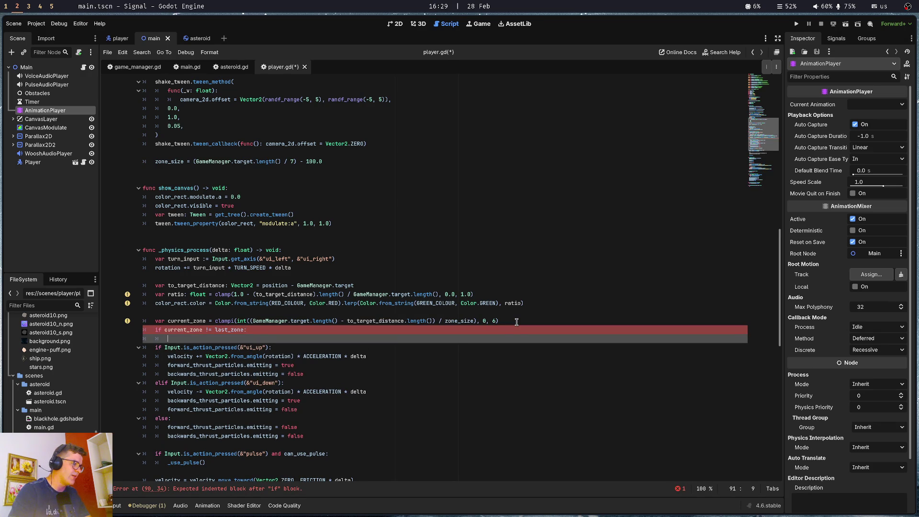
text(pG)
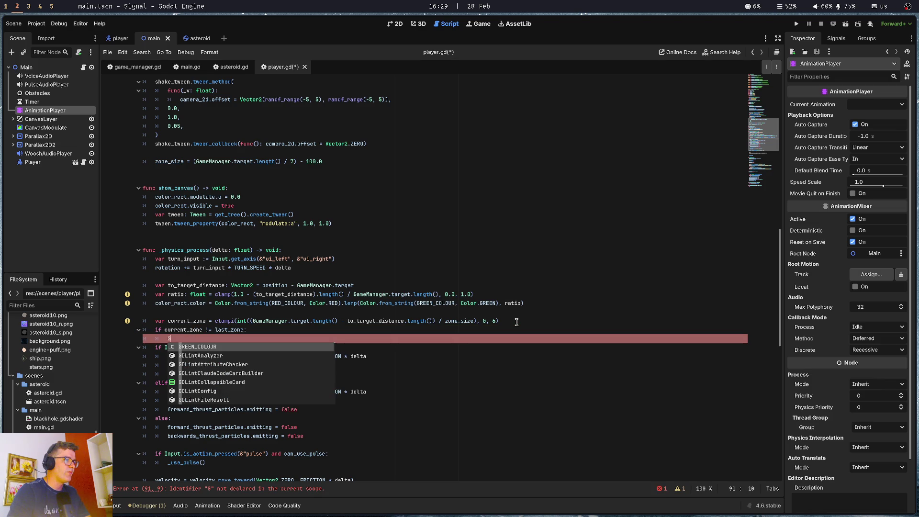
text(ameManager.pl)
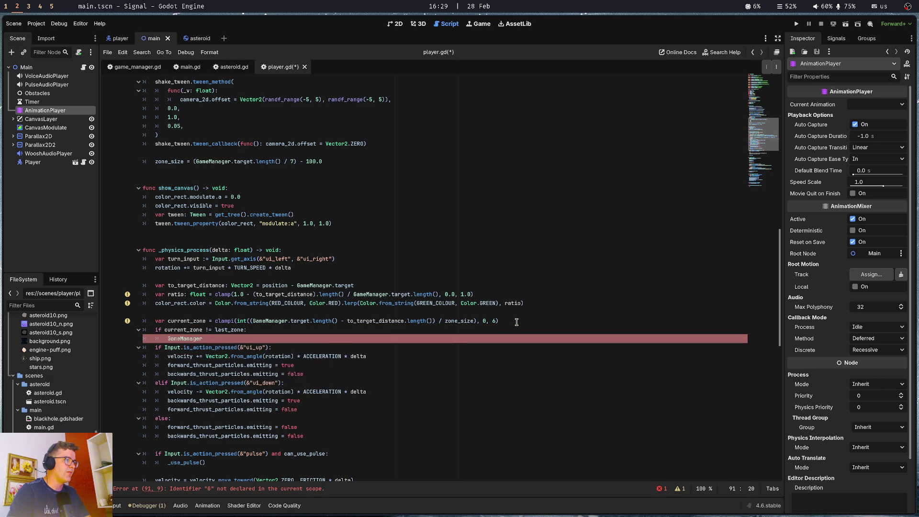
key(Return)
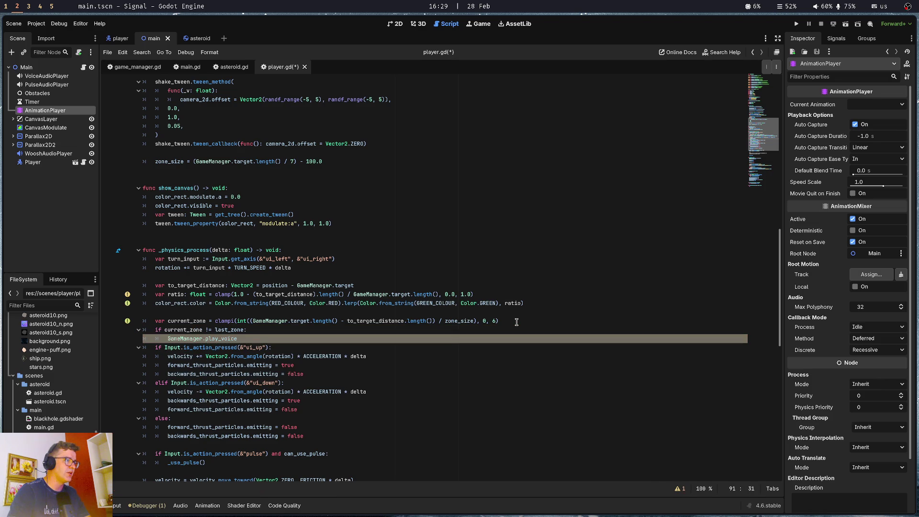
text(las)
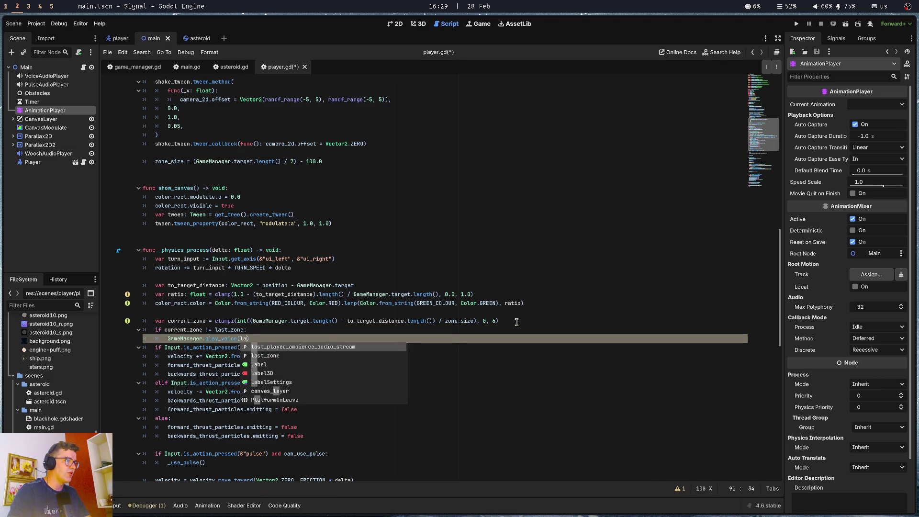
key(Return)
key(End)
key(Return)
key(ctrl+s)
Add 'last_zone = current_zone' inside the zone check and save the script.
key(alt+Up)
key(alt+Up)
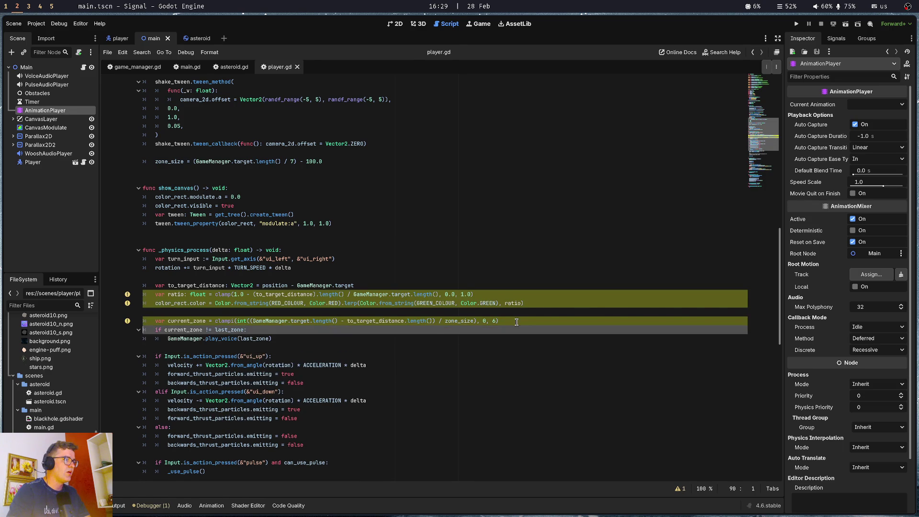
key(Down)
key(Tab)
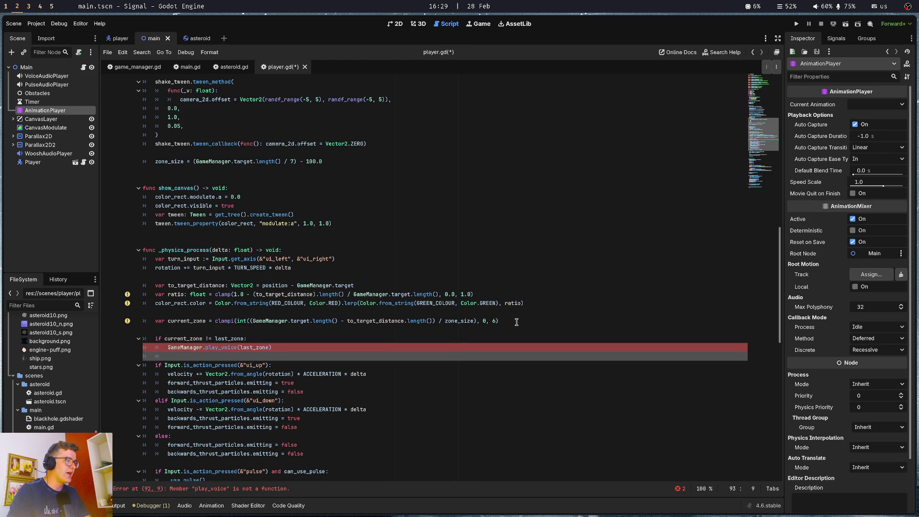
text(cur)
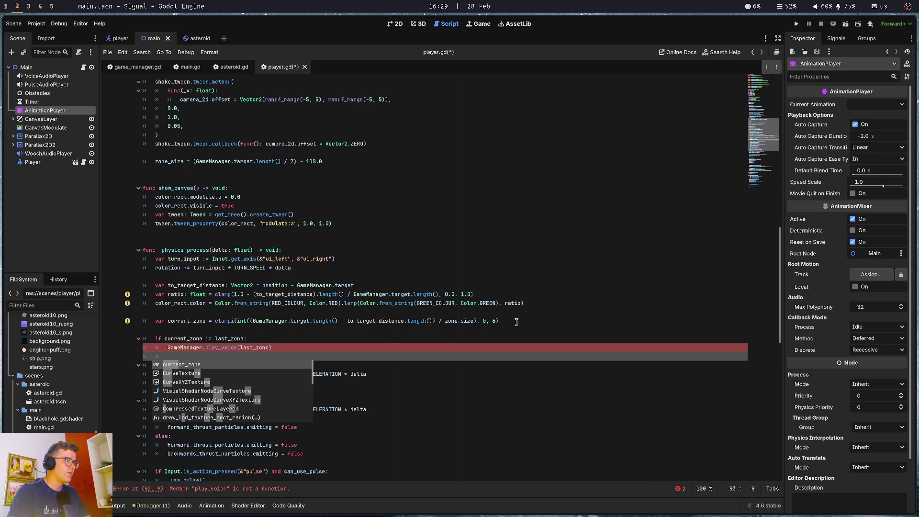
key(Escape)
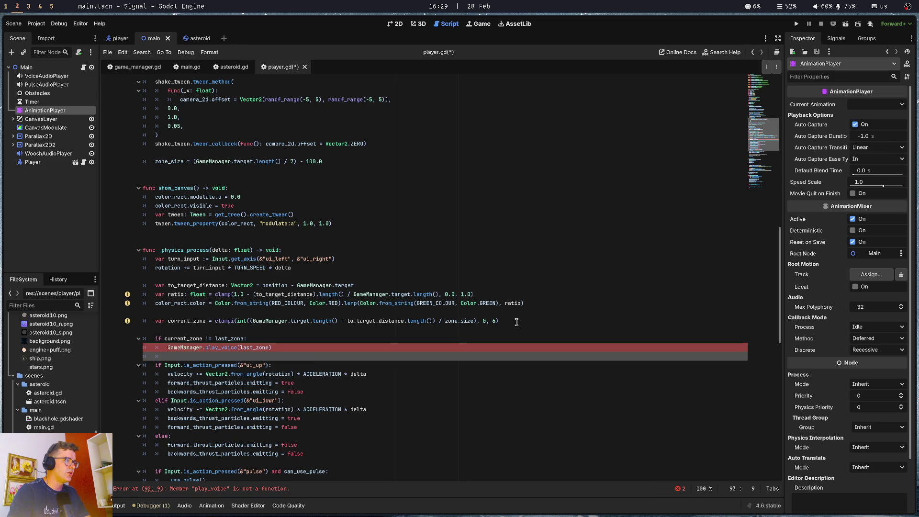
text(last)
key(Return)
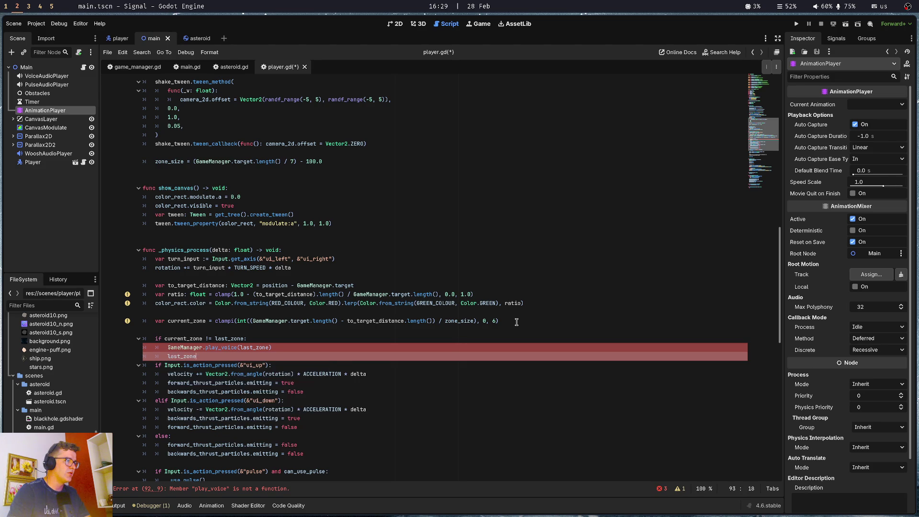
text( = current_zone)
key(Return)
key(ctrl+s)
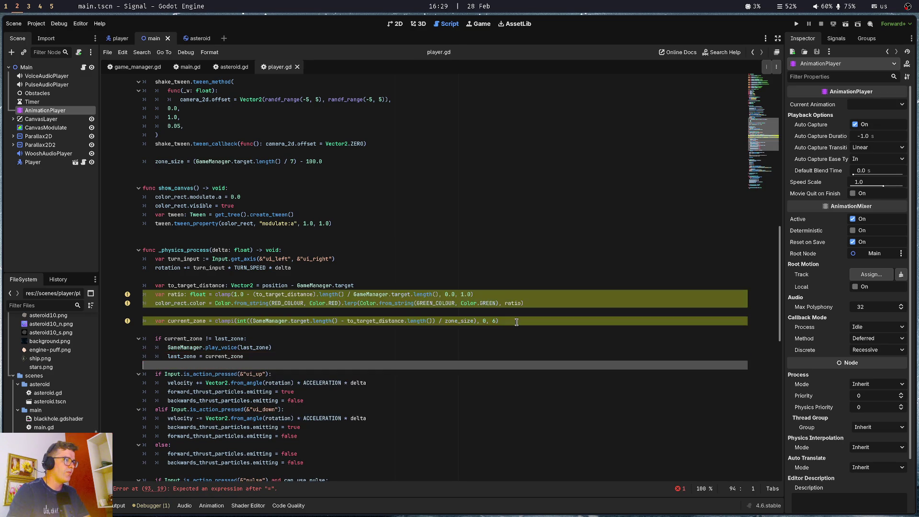
Append .emit to the play_voice call so it reads GameManager.play_voice.emit(last_zone).
click(295, 340)
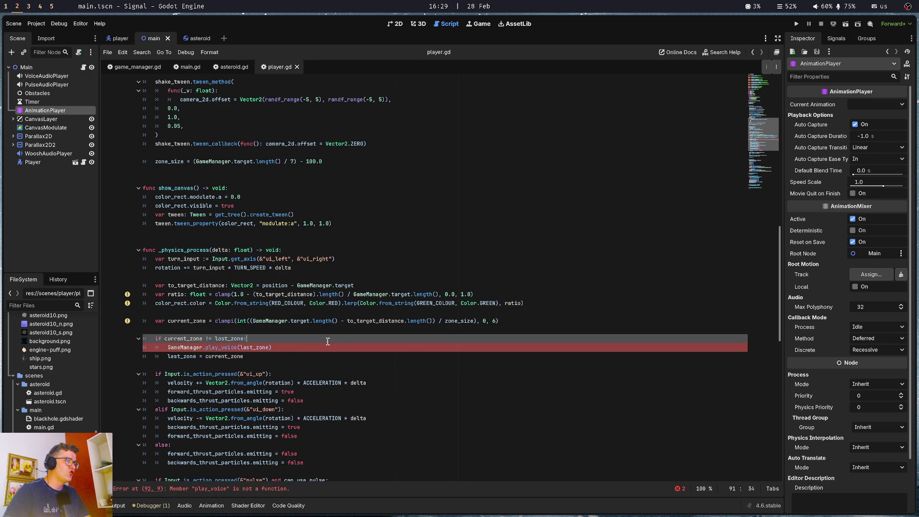
key(Down)
text(.emit)
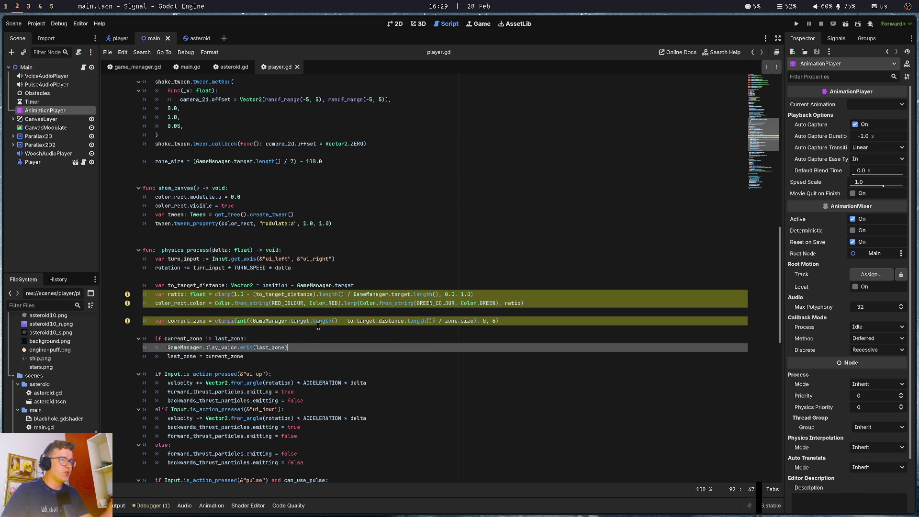
click(319, 334)
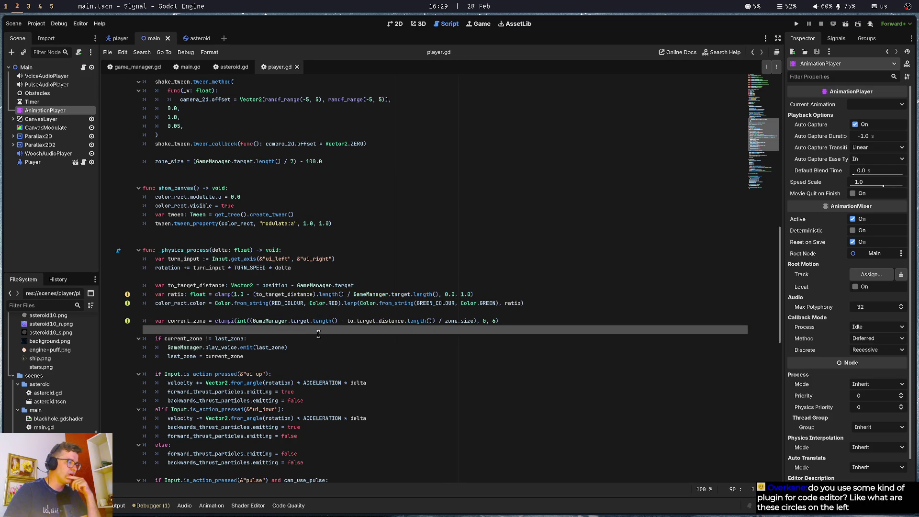
Inspect the zone-change condition, last_zone uses and the line 89 zone calculation.
click(277, 315)
click(192, 321)
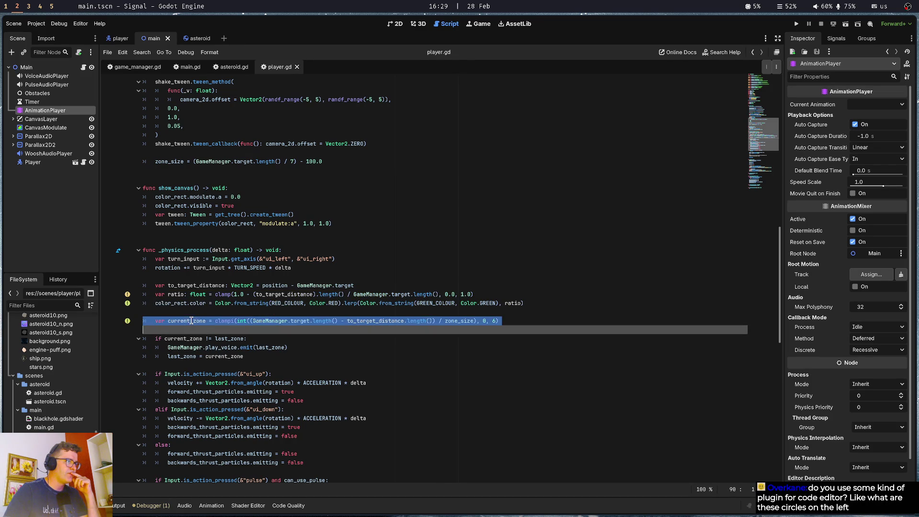
click(234, 338)
double_click(234, 338)
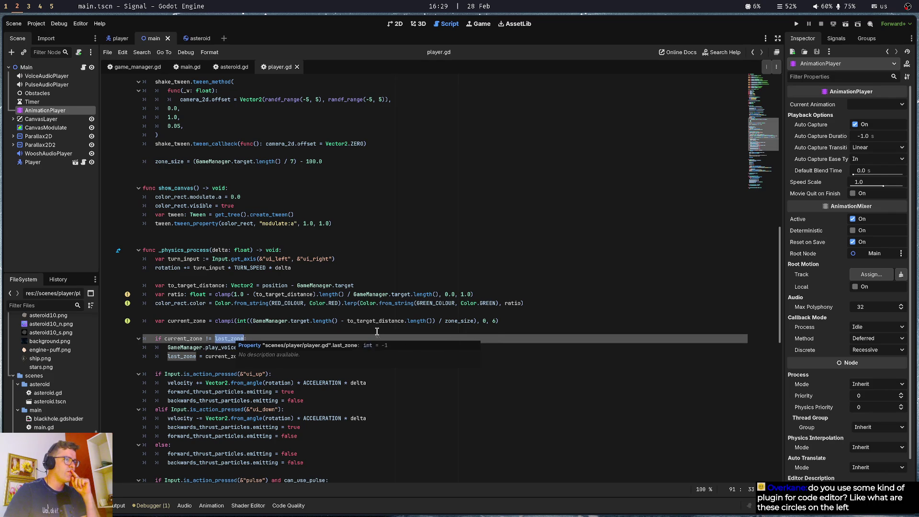
click(209, 328)
drag(215, 321, 526, 321)
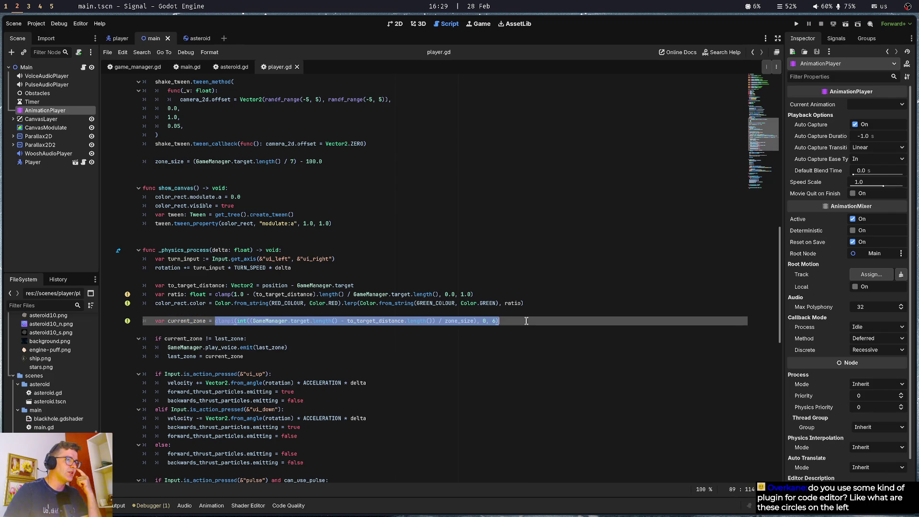
click(158, 339)
click(294, 335)
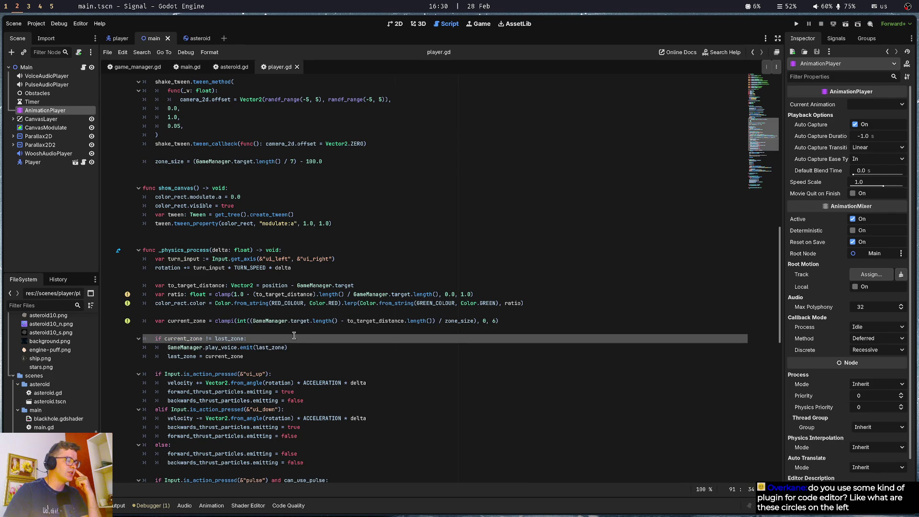
Check current_zone and last_zone uses, then move the emit call below the last_zone update.
double_click(183, 338)
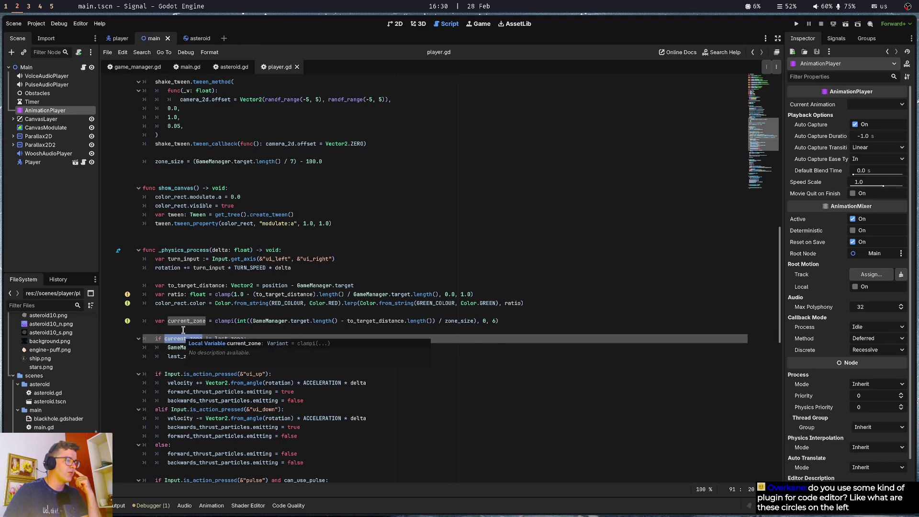
click(183, 330)
drag(165, 347, 303, 348)
click(304, 347)
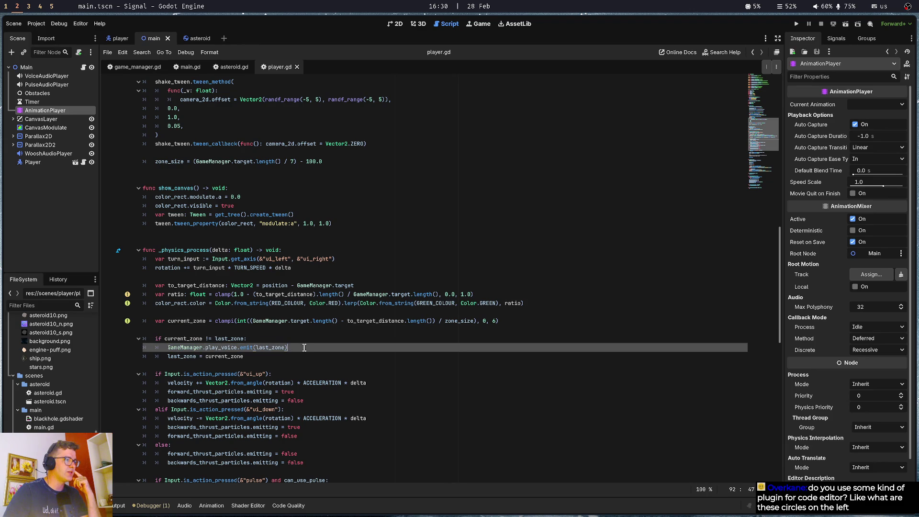
double_click(268, 348)
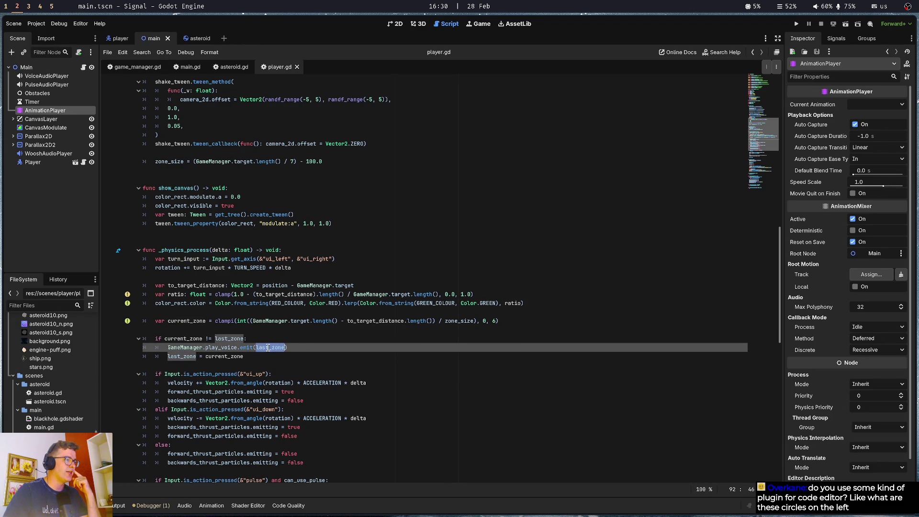
double_click(232, 339)
click(224, 357)
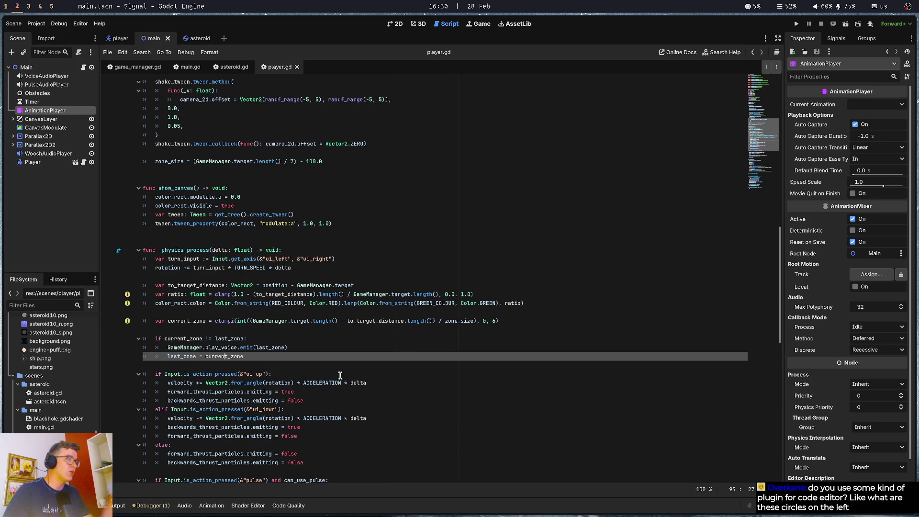
key(Up)
key(alt+Down)
key(alt+Down)
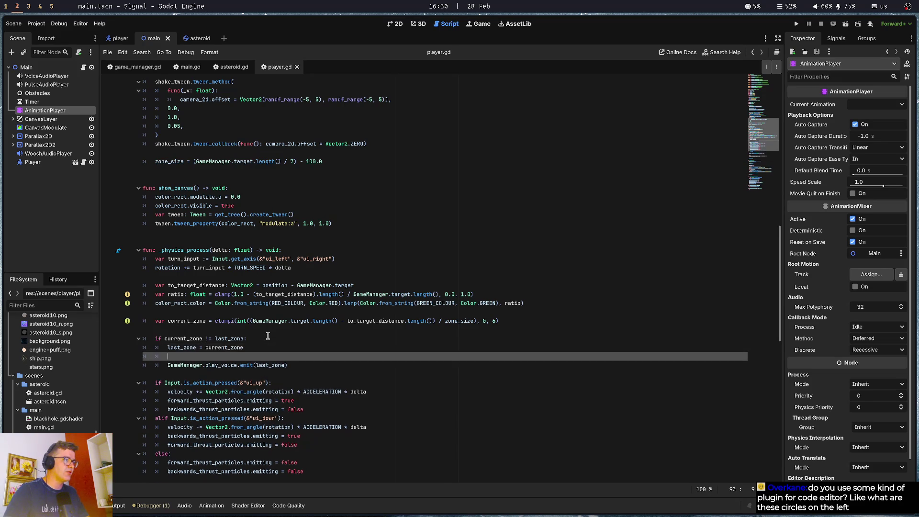
key(Up)
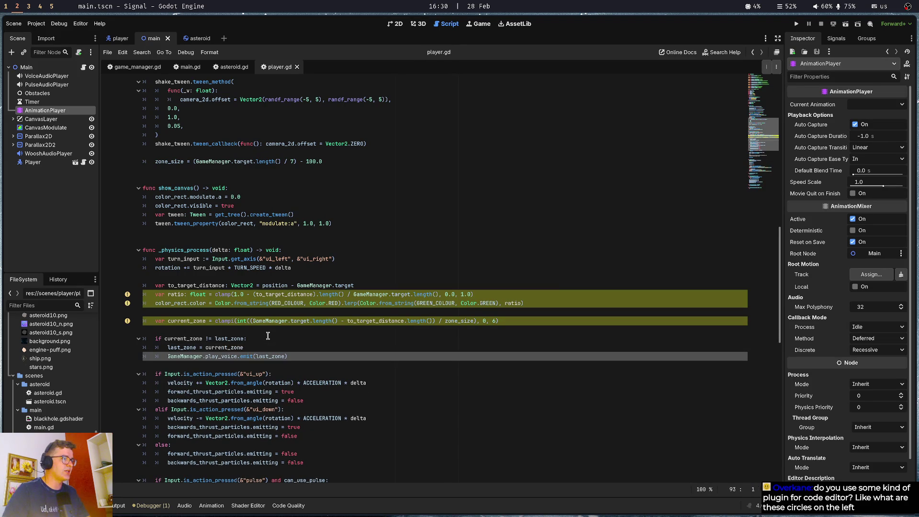
key(BackSpace)
double_click(178, 347)
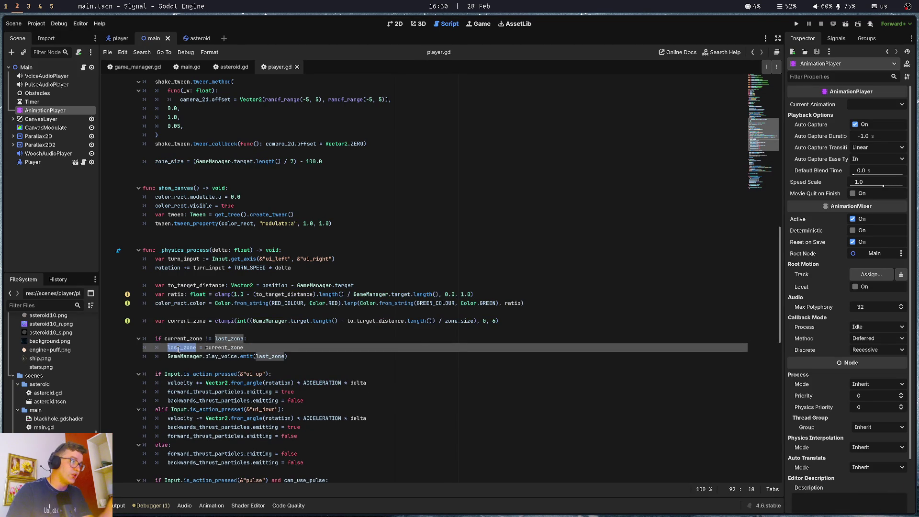
click(280, 357)
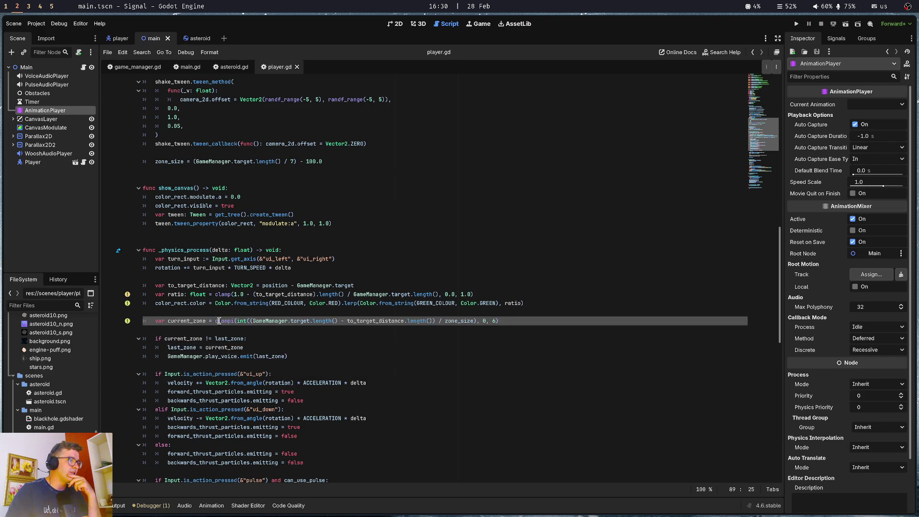
double_click(220, 320)
click(260, 320)
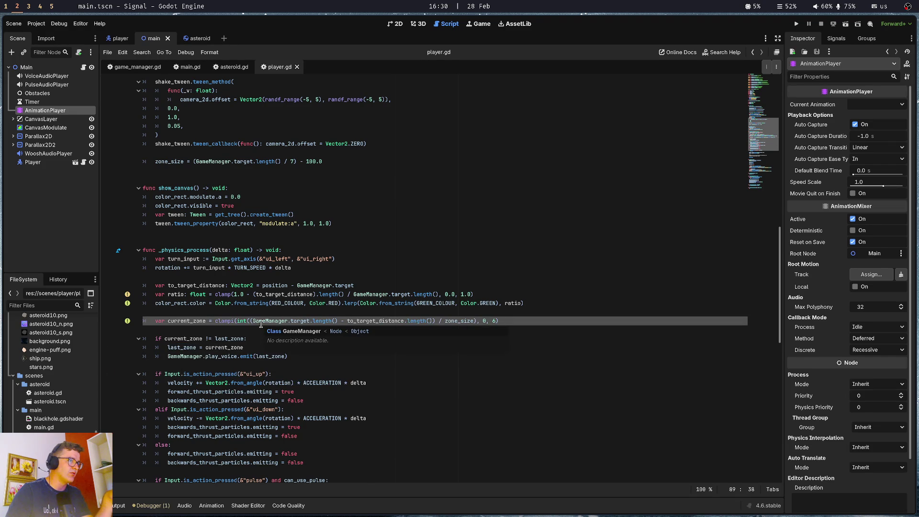
double_click(192, 339)
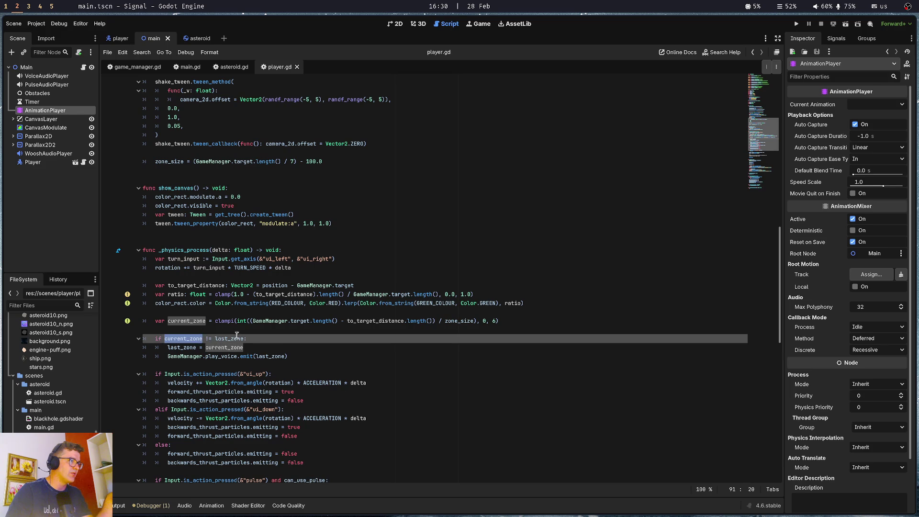
click(269, 340)
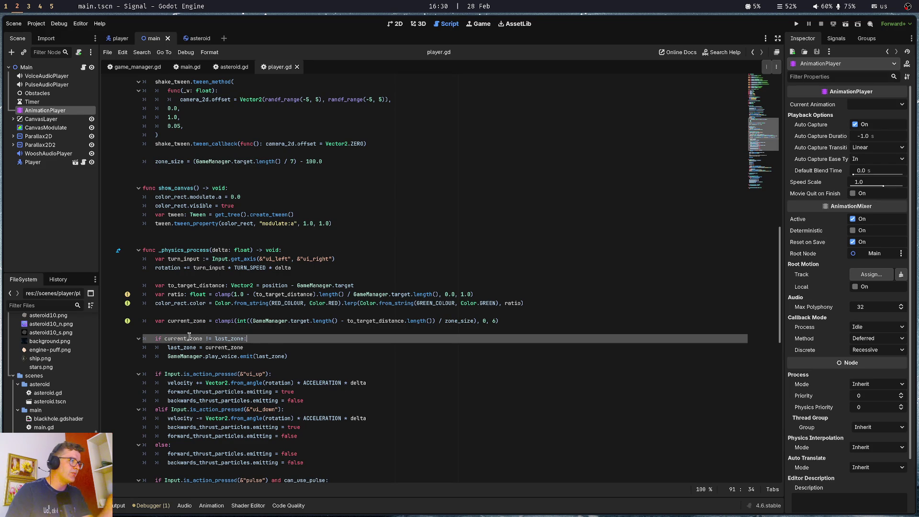
mouse_move(143, 338)
mouse_down()
mouse_move(313, 359)
mouse_move(157, 351)
mouse_up()
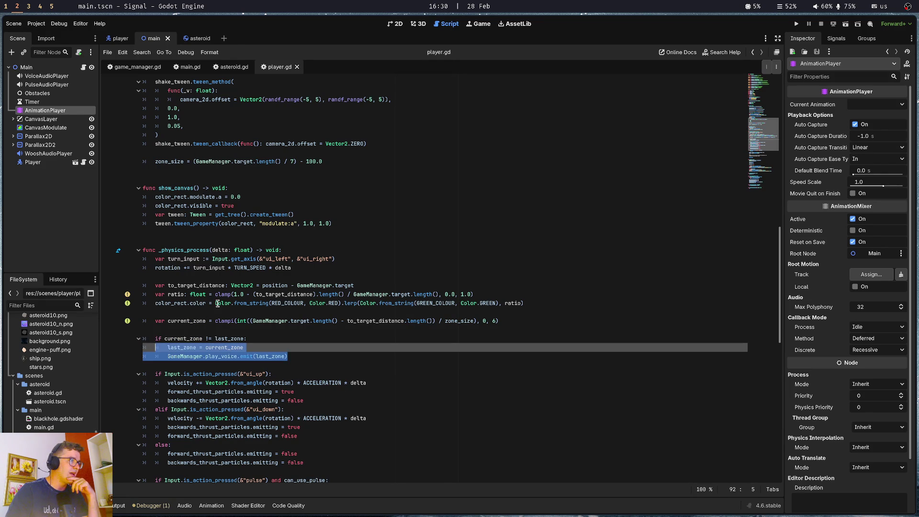
click(208, 339)
click(210, 357)
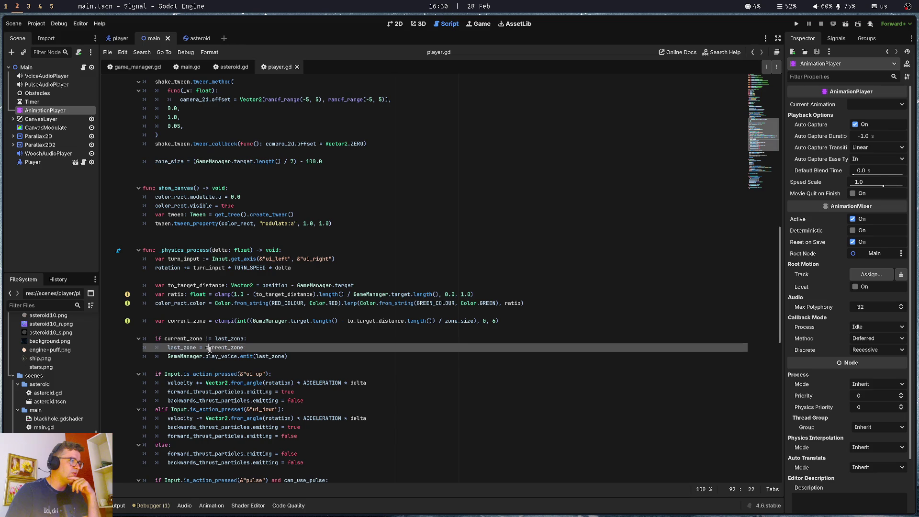
double_click(179, 356)
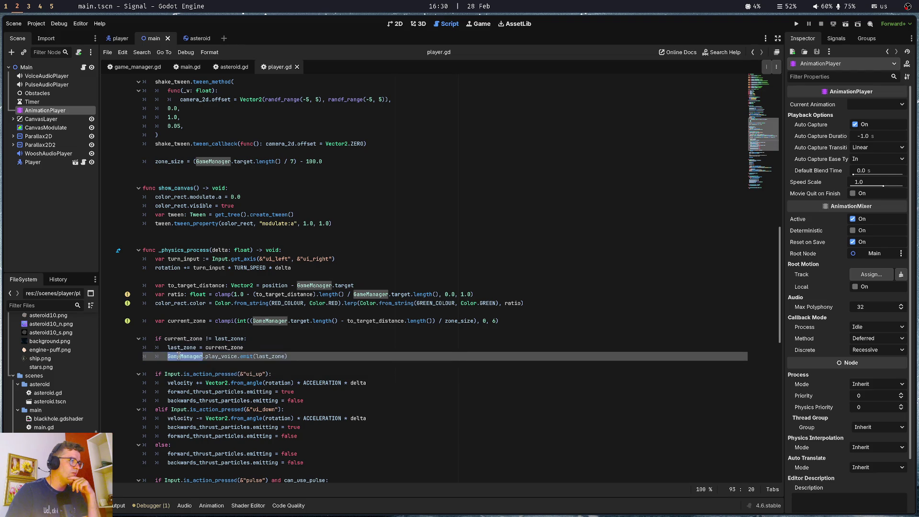
double_click(271, 356)
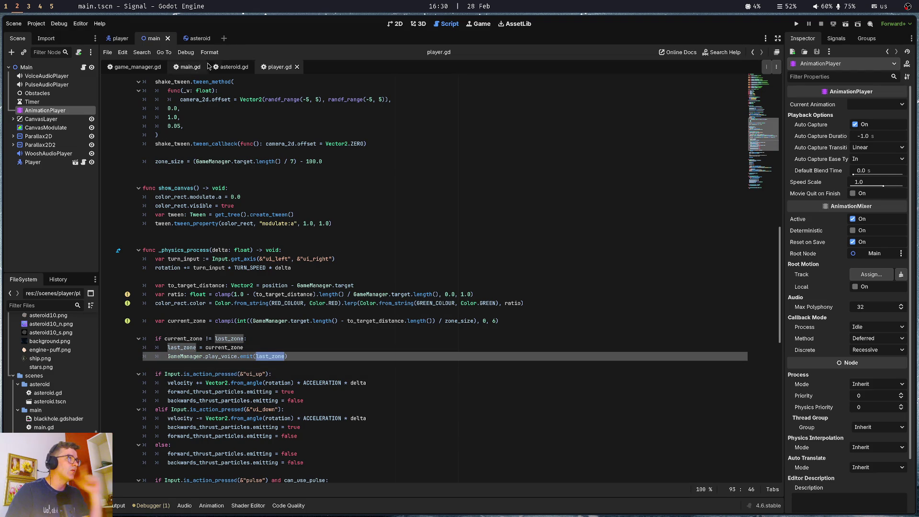
Look over main.gd, then compare it with player.gd.
click(191, 71)
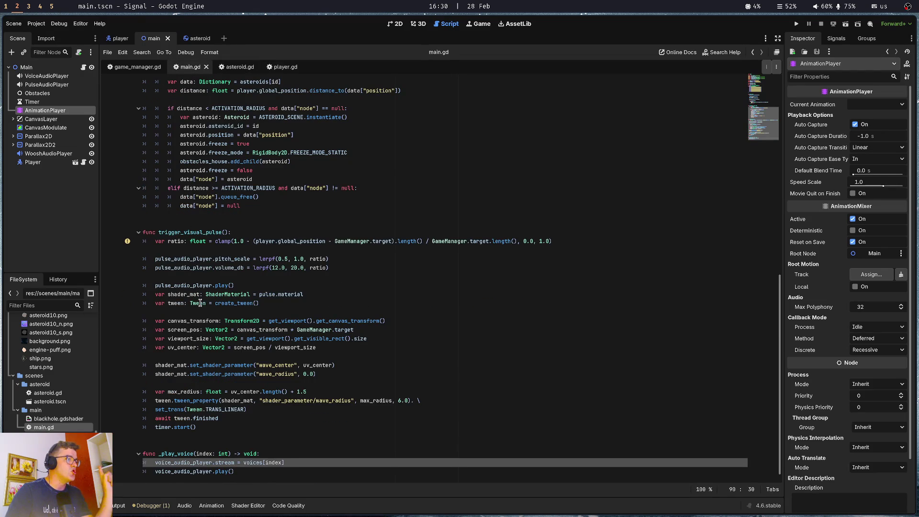
scroll(201, 471, down, 1)
scroll(220, 376, up, 7)
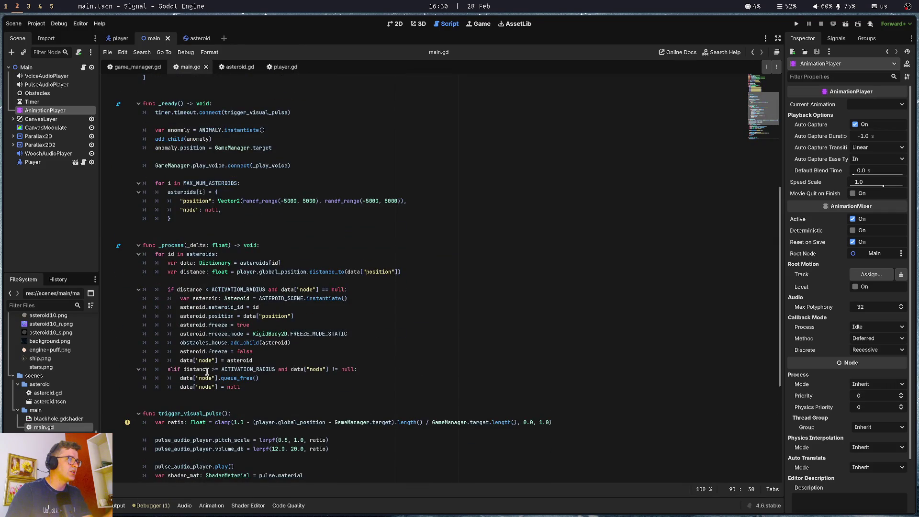
scroll(207, 373, up, 7)
scroll(207, 373, up, 2)
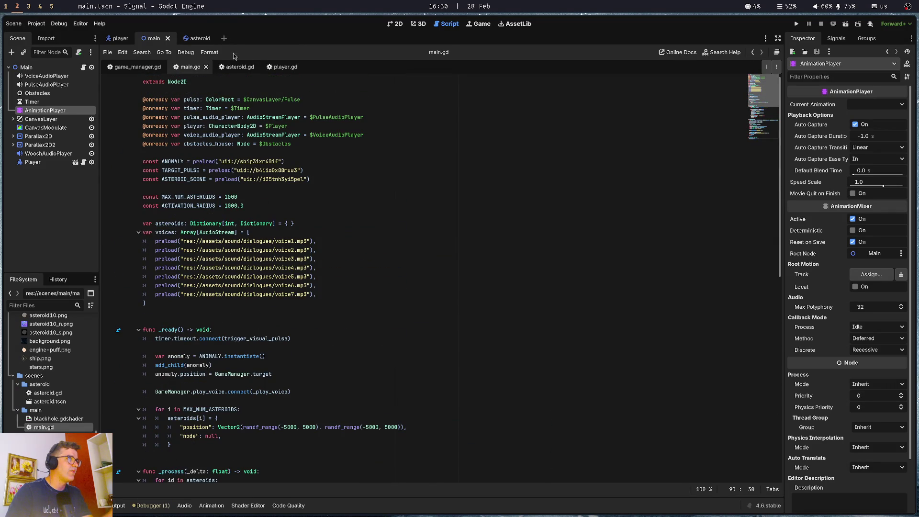
click(282, 67)
scroll(266, 260, up, 9)
scroll(265, 260, down, 6)
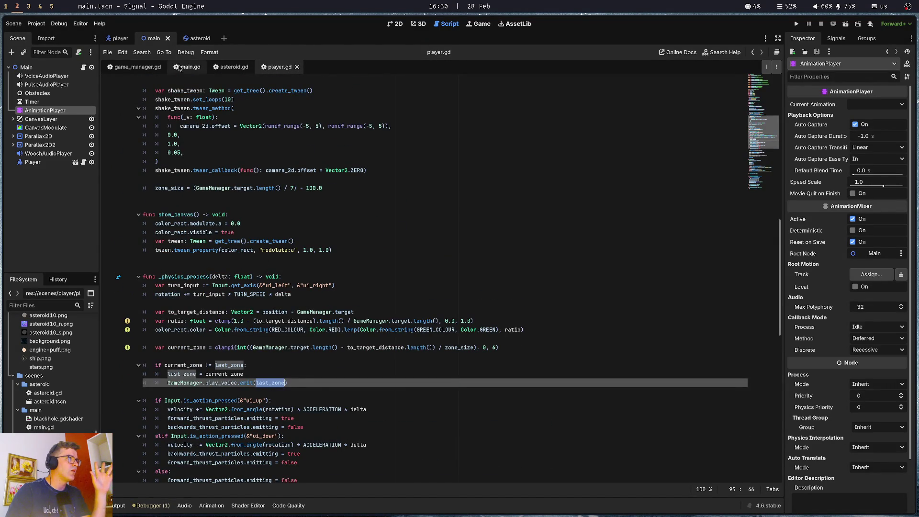
Check the play_voice signal in game_manager.gd, then scroll through main.gd.
click(139, 67)
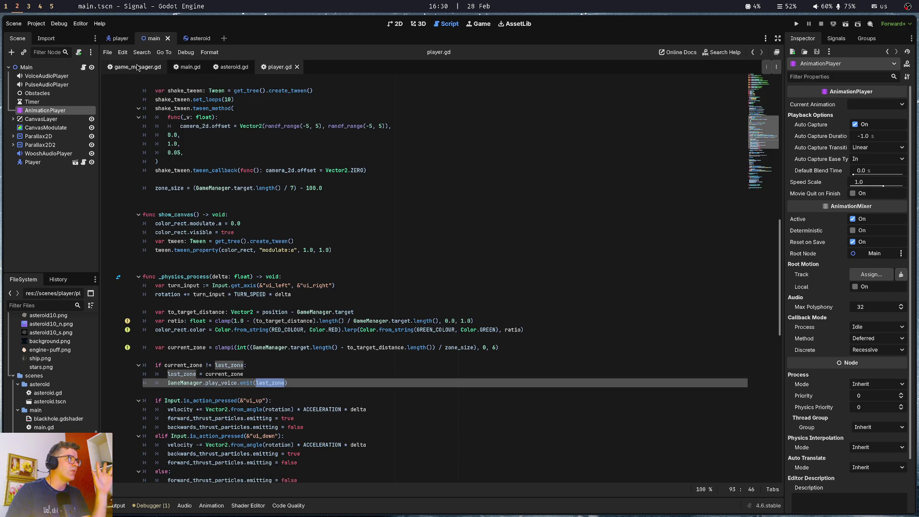
click(185, 69)
scroll(206, 312, down, 9)
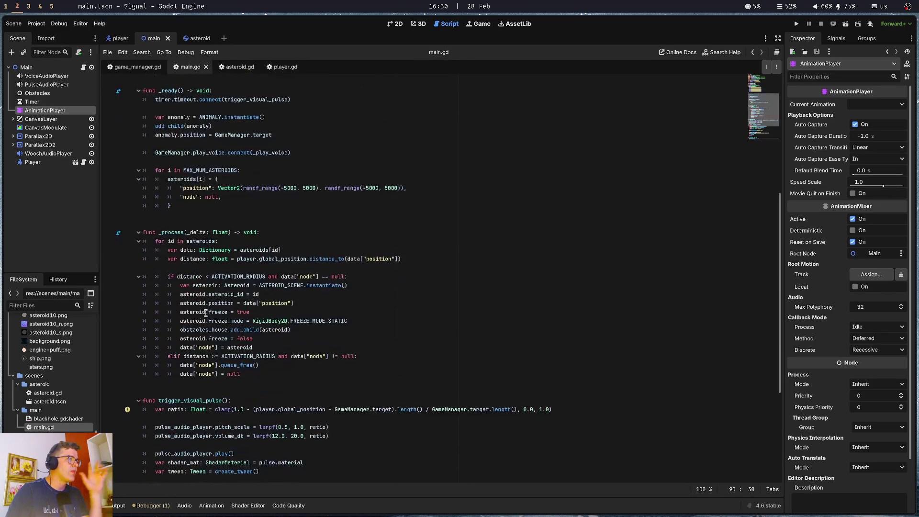
scroll(206, 313, down, 5)
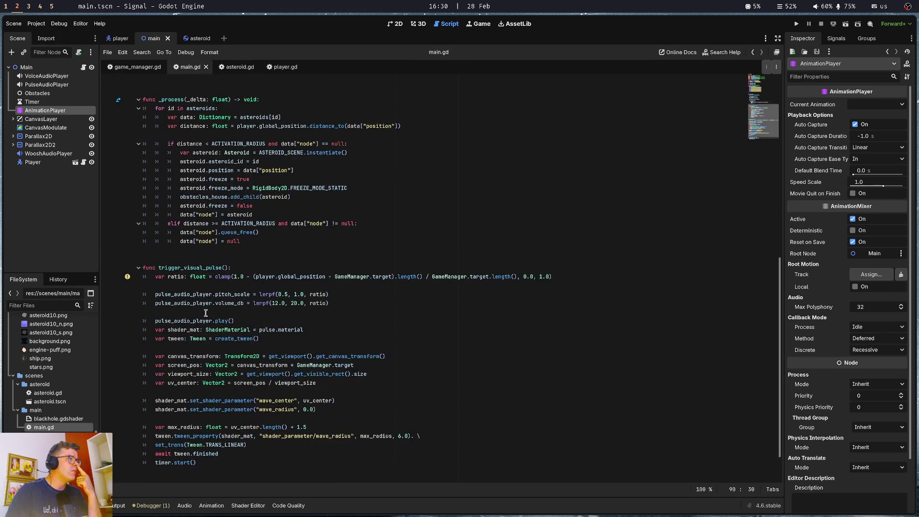
scroll(206, 312, up, 6)
scroll(206, 312, down, 7)
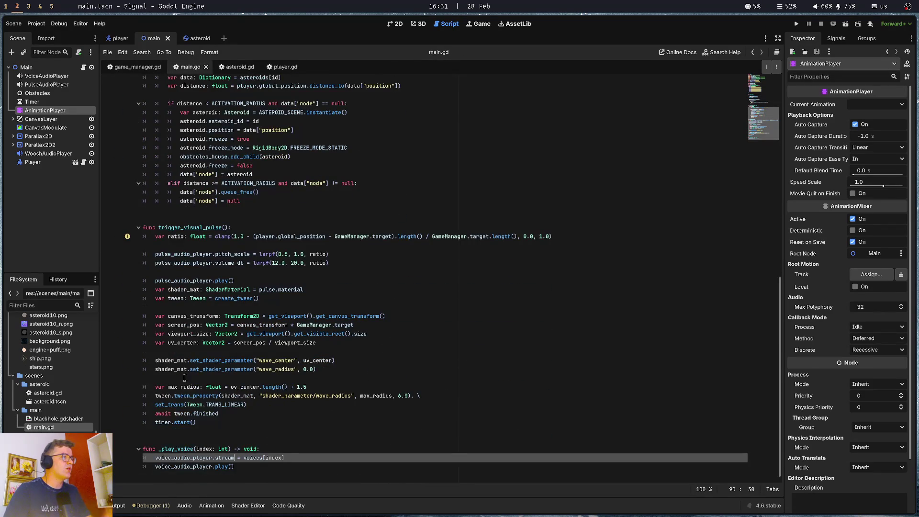
Find the other _play_voice occurrence and jump to its definition from the connect line in _ready.
click(173, 450)
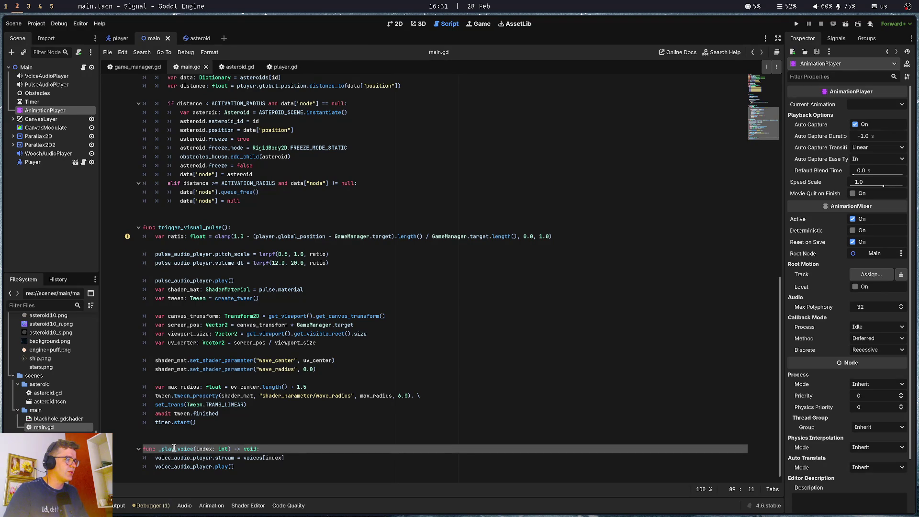
triple_click(174, 449)
double_click(173, 449)
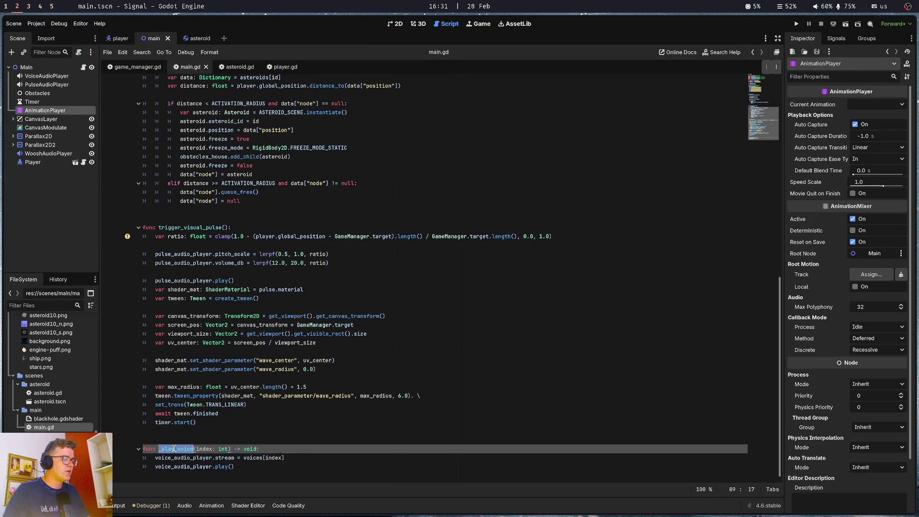
key(ctrl+d)
scroll(334, 201, up, 5)
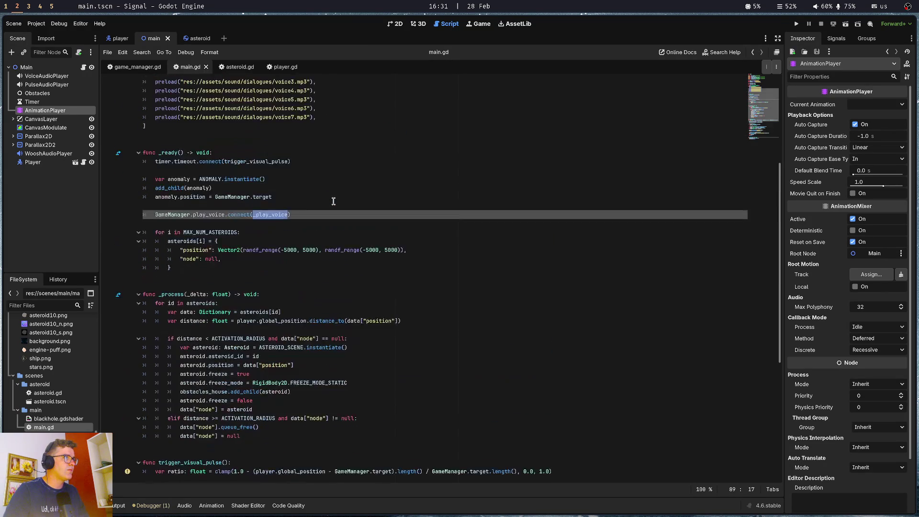
click(285, 192)
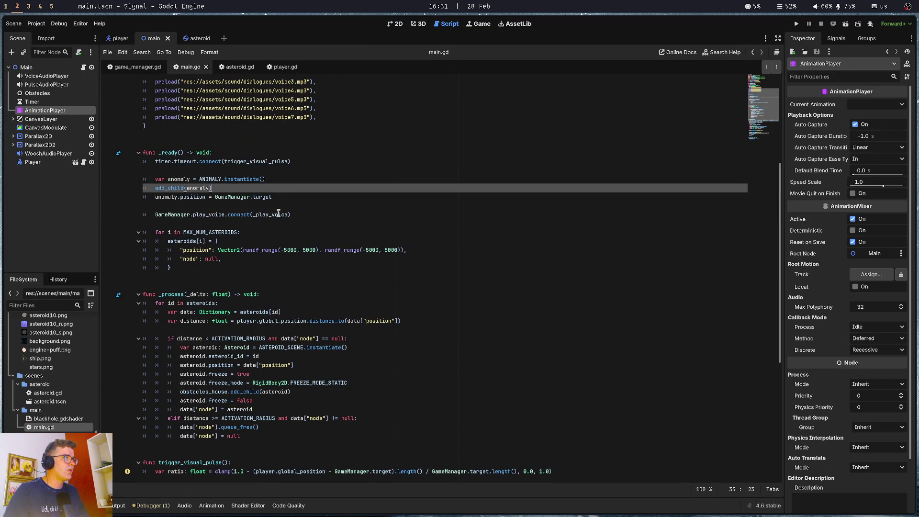
click(276, 214)
ctrl+click(276, 214)
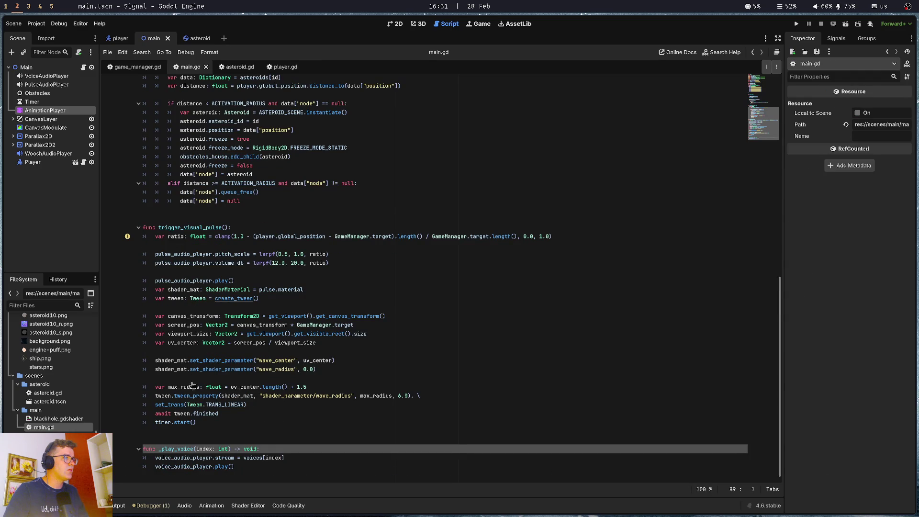
Search all files for _play_voice, close the results, and open Project > Project Settings.
key(ctrl+shift+f)
key(Return)
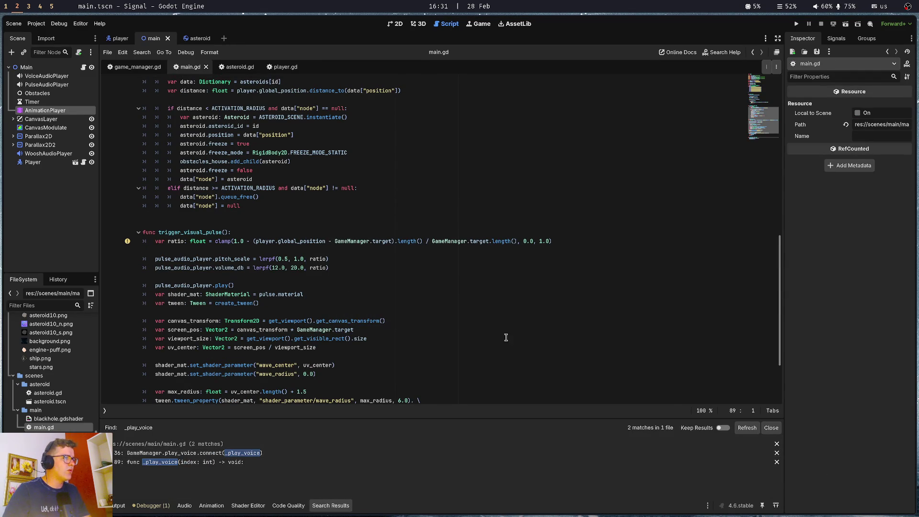
click(772, 428)
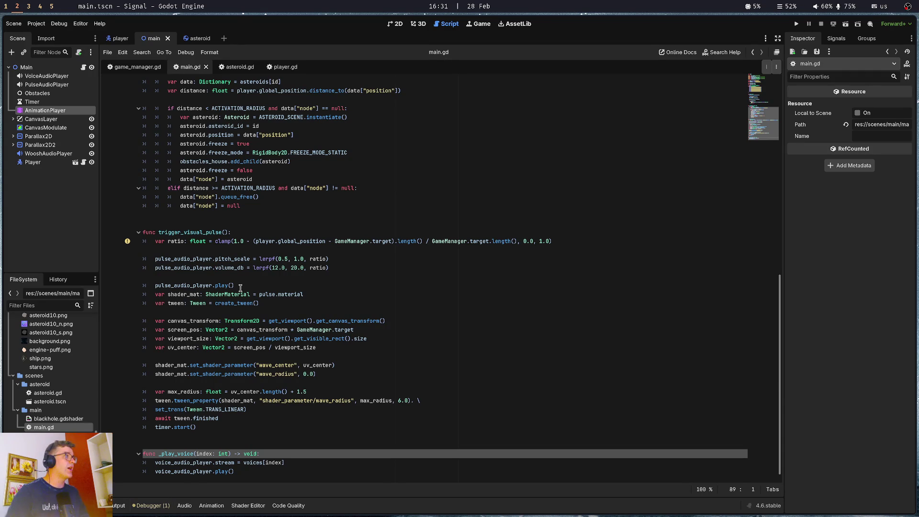
click(84, 26)
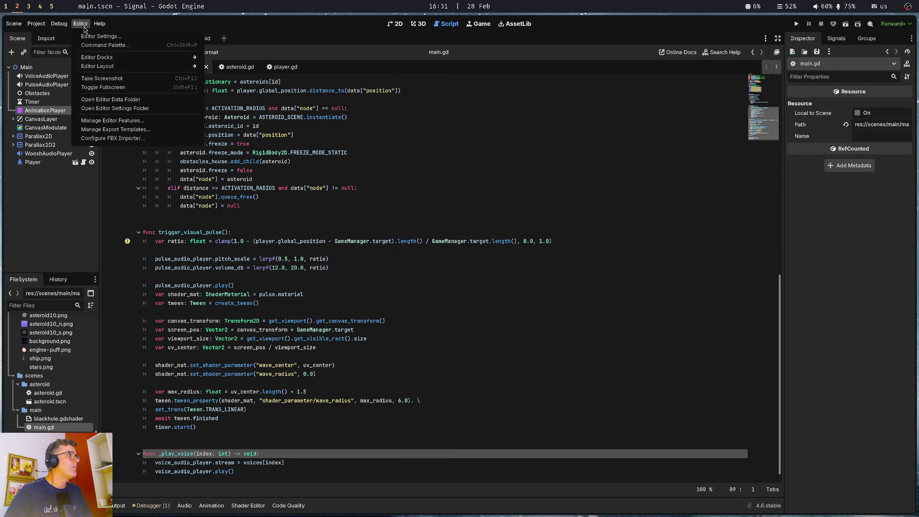
click(40, 37)
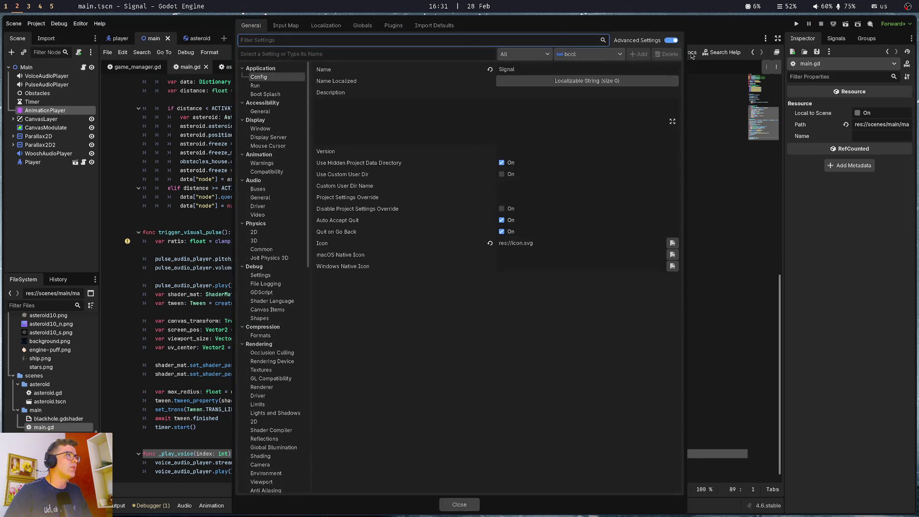
Uncheck GDScript Linter's Enabled box under Plugins, close Project Settings, and click into main.gd.
click(393, 27)
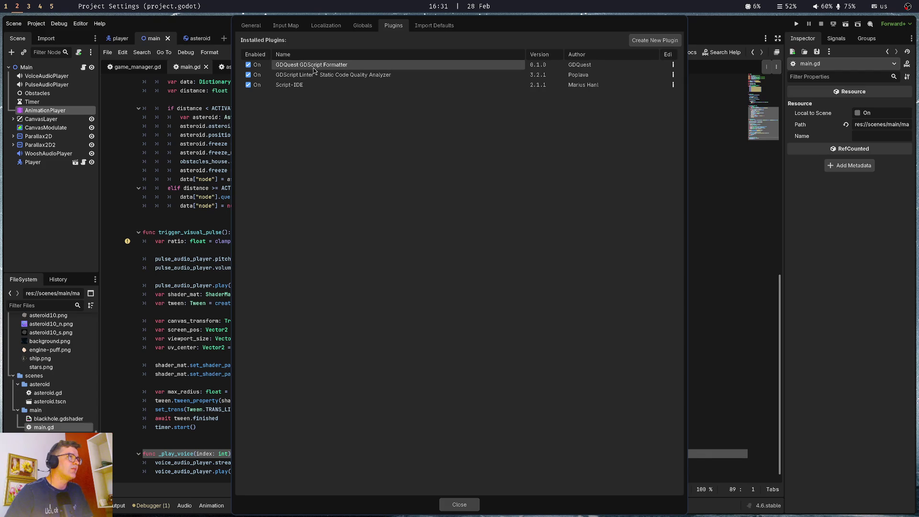
click(248, 75)
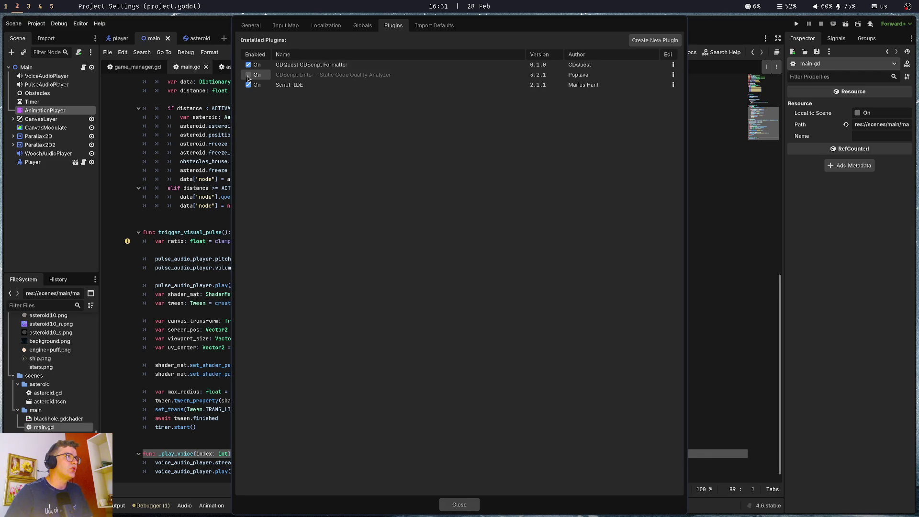
click(460, 504)
click(231, 259)
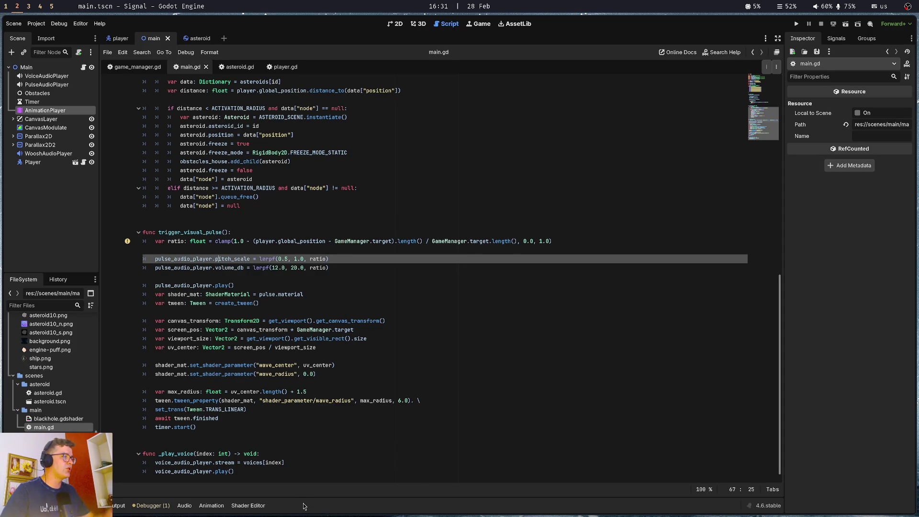
key(Right)
key(Right)
key(Right)
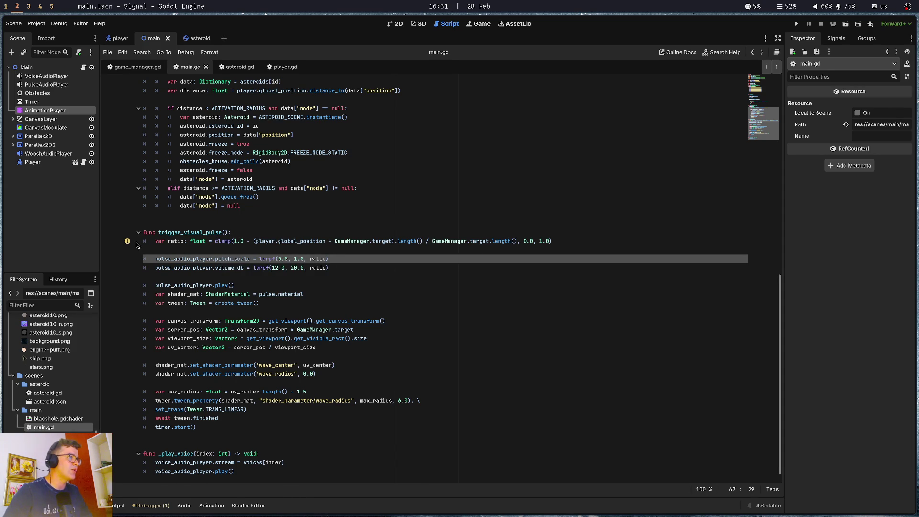
click(127, 243)
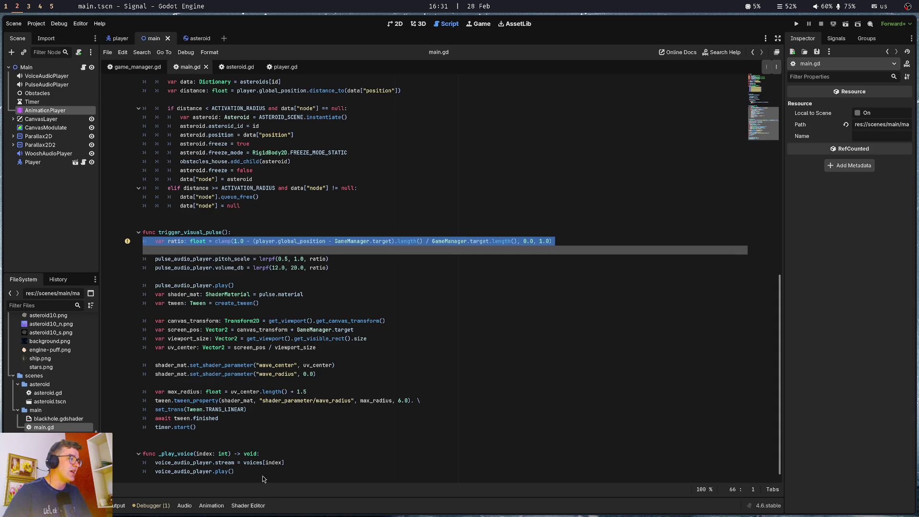
click(43, 26)
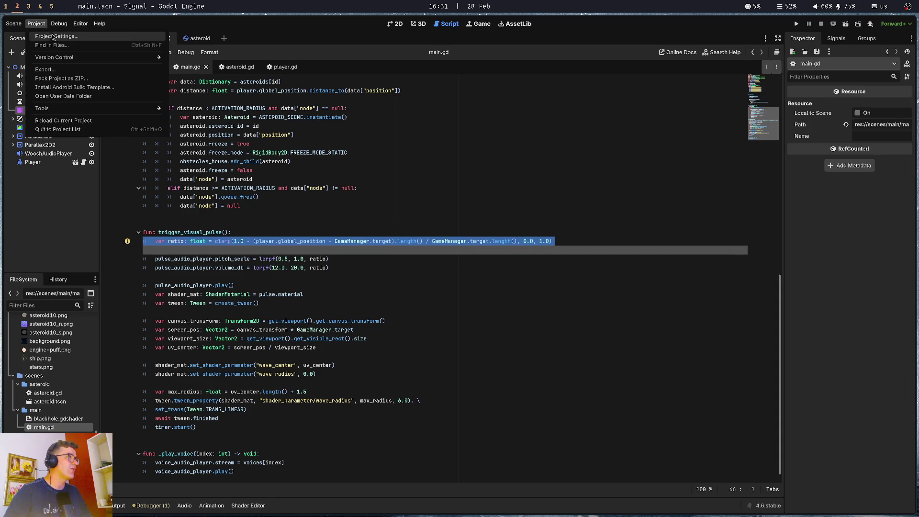
click(53, 35)
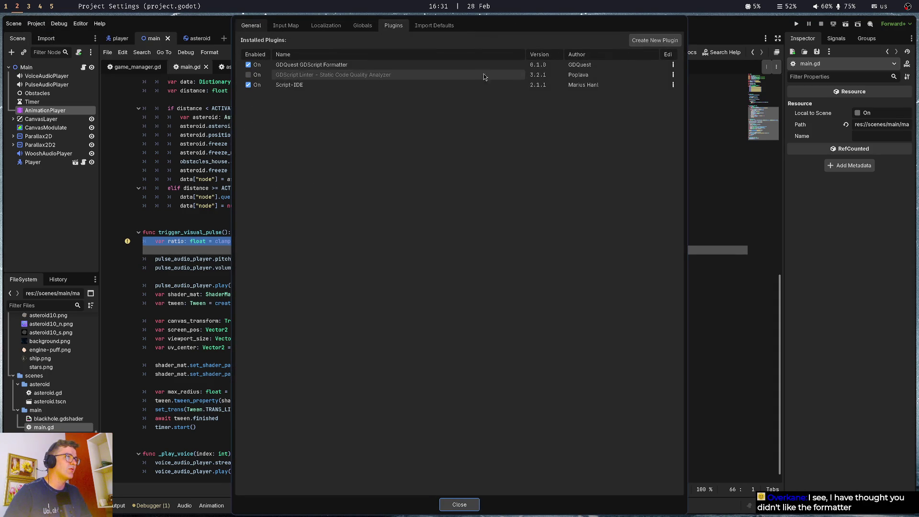
click(359, 65)
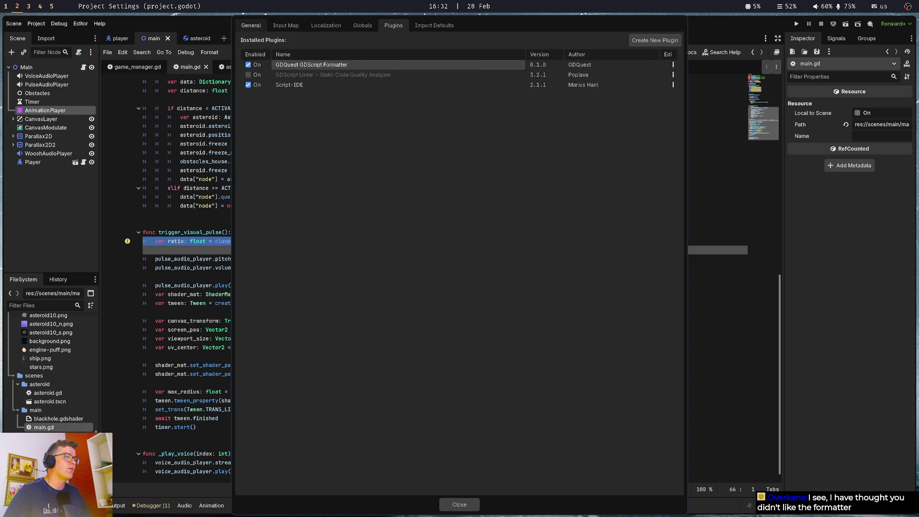
click(459, 504)
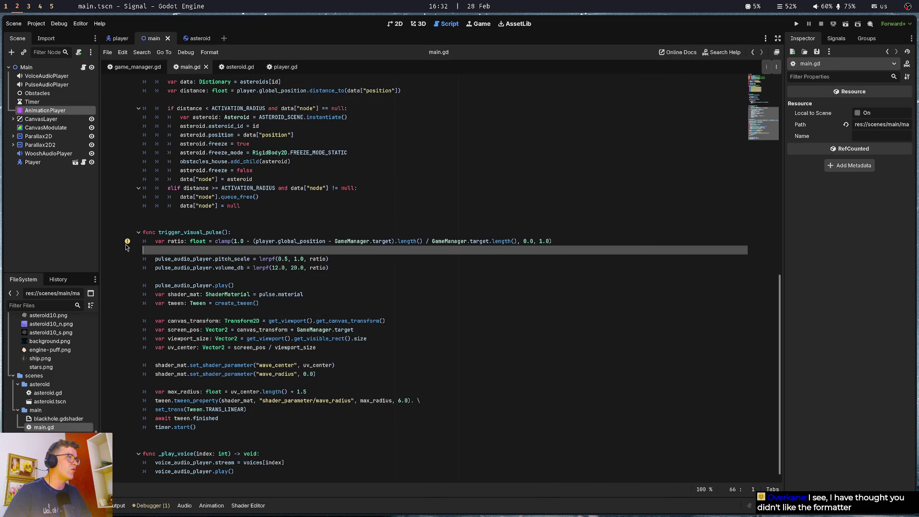
Close main.gd and reopen it through Quick Open by searching 'main'.
key(Up)
key(Up)
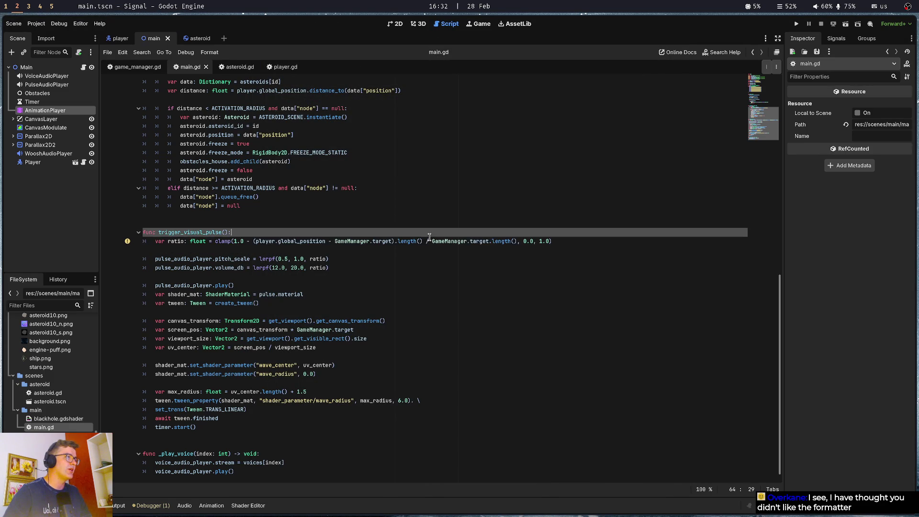
scroll(344, 366, up, 5)
scroll(344, 365, up, 5)
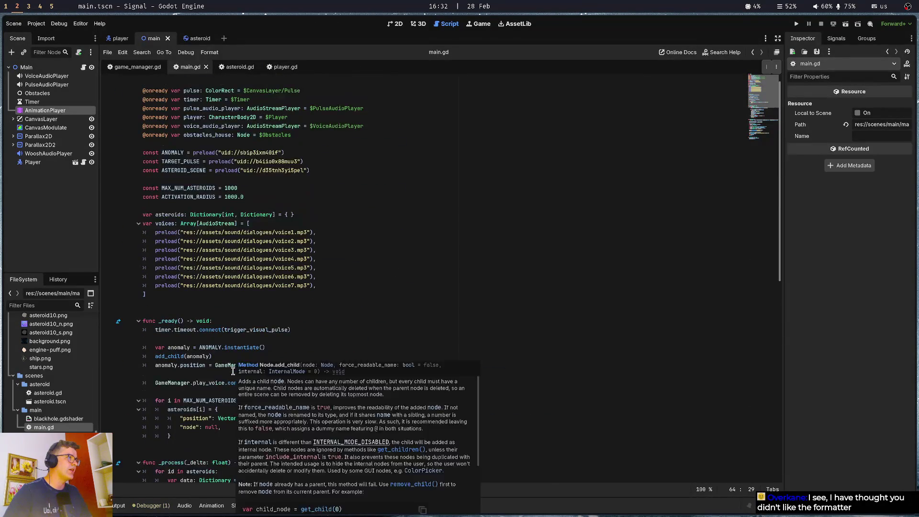
click(206, 67)
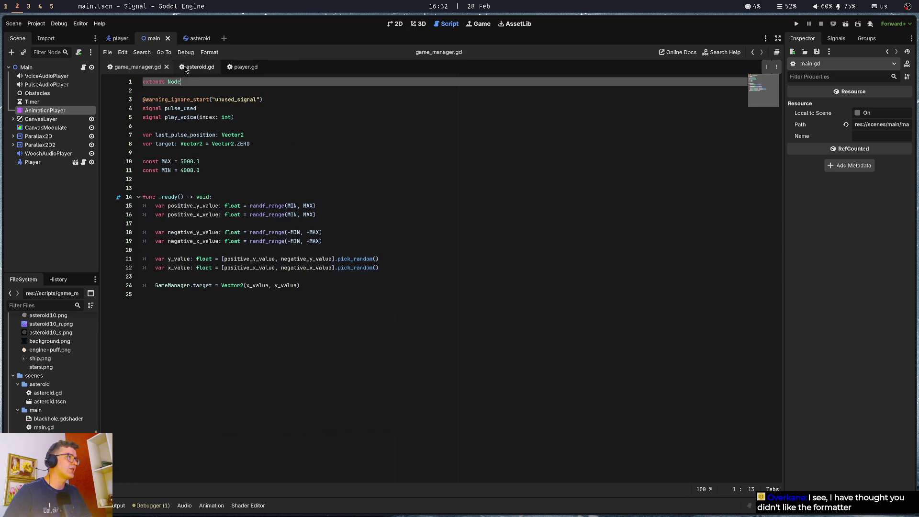
key(shift+alt+o)
text(main)
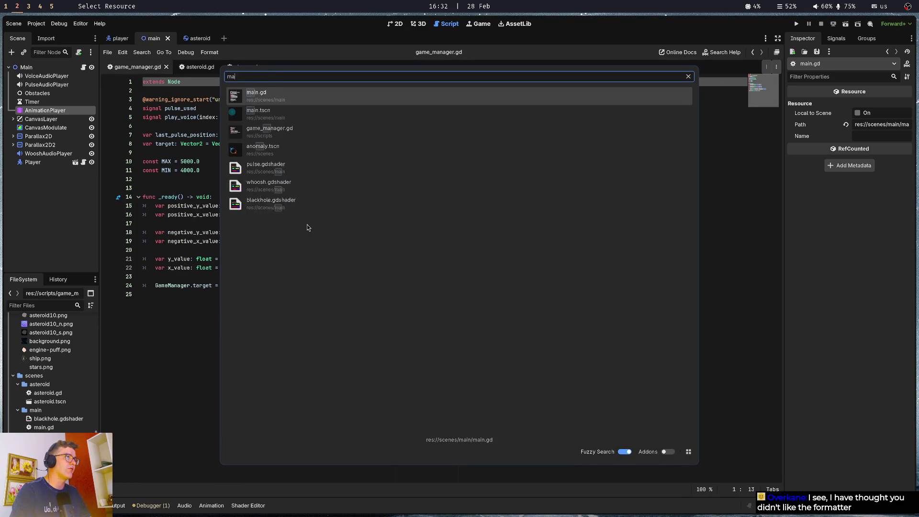
key(Return)
Save main.gd with its _ready connection of play_voice to _play_voice.
click(171, 237)
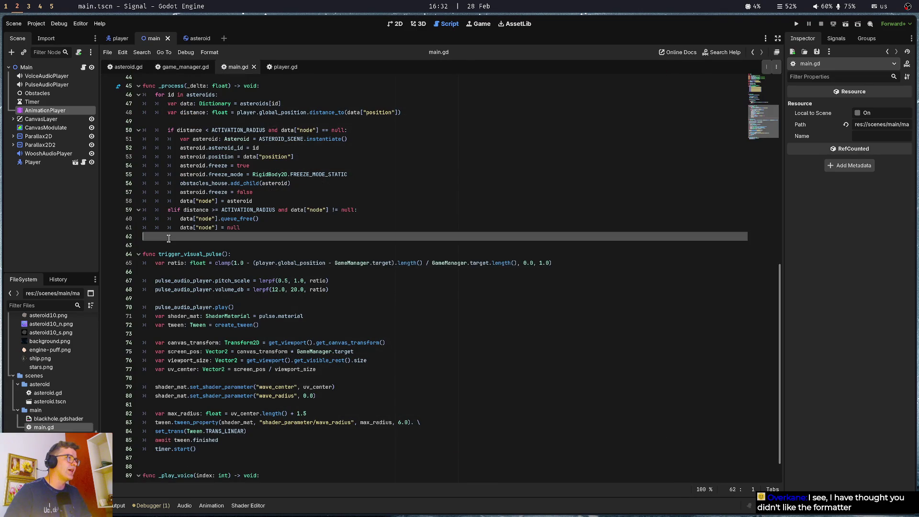
scroll(174, 235, down, 1)
click(175, 235)
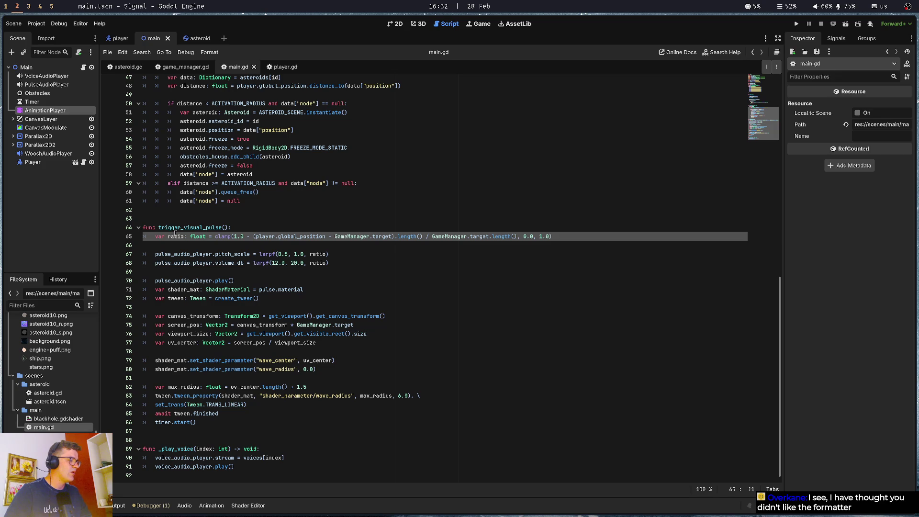
click(200, 220)
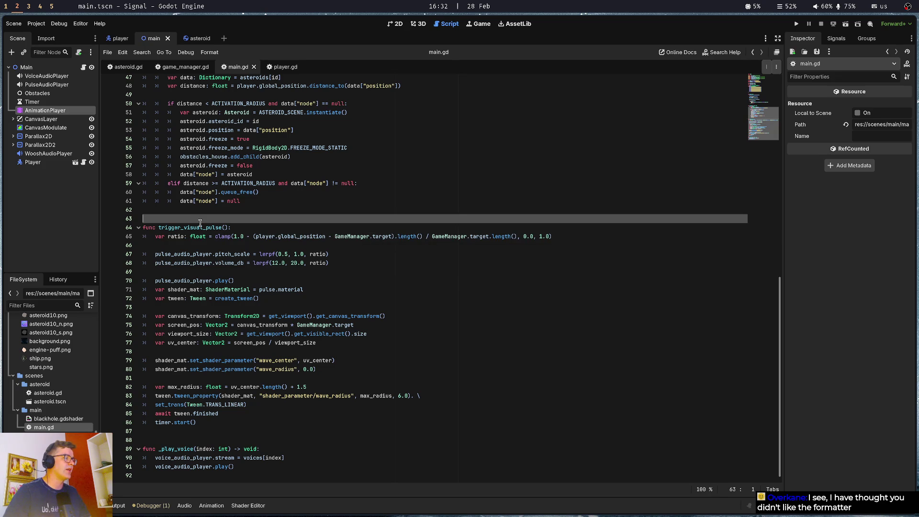
key(ctrl+s)
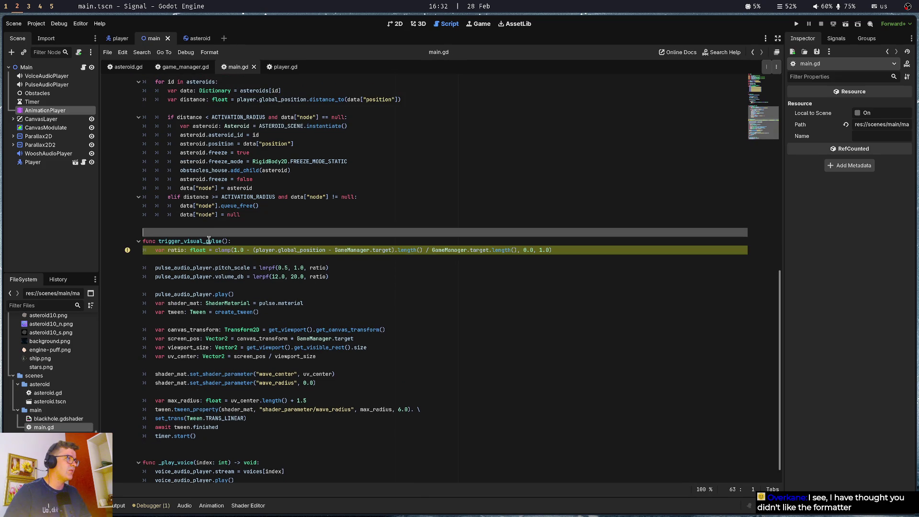
Check the Debugger's Errors list, then collapse the debugger panel.
click(212, 259)
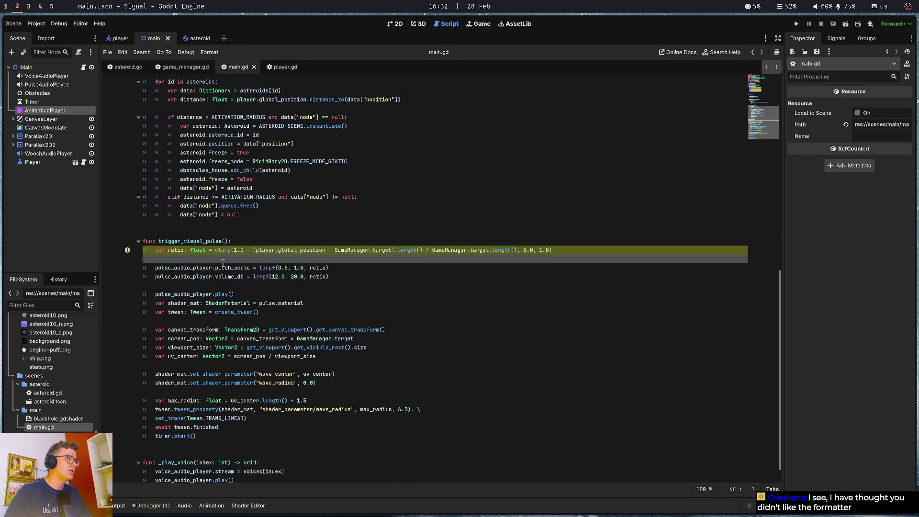
click(127, 251)
click(201, 261)
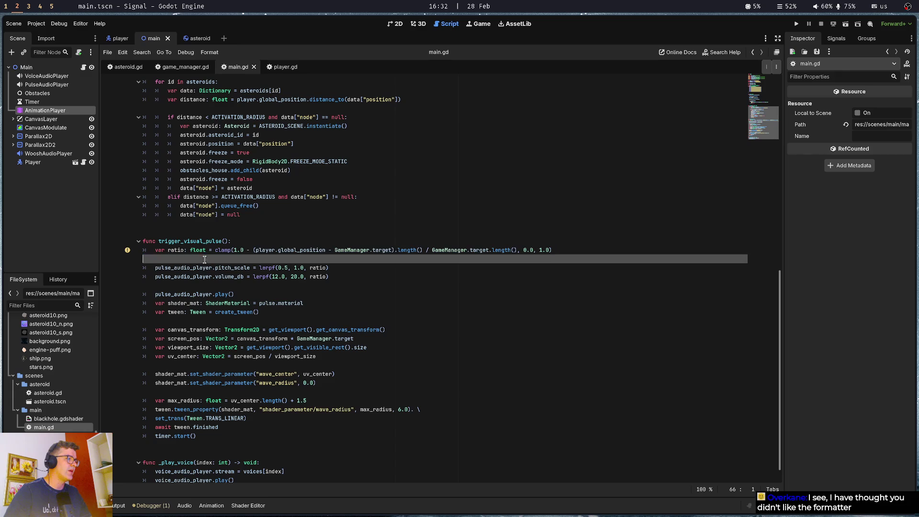
click(159, 510)
click(162, 410)
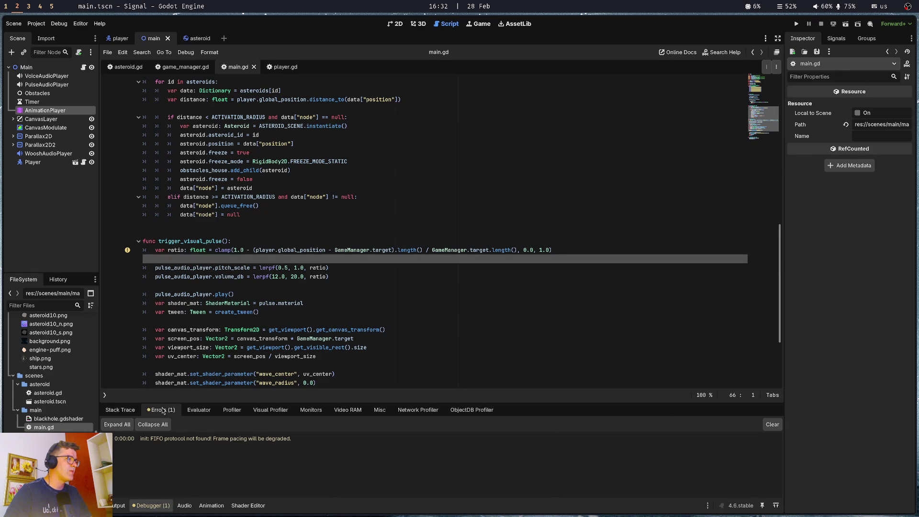
click(158, 508)
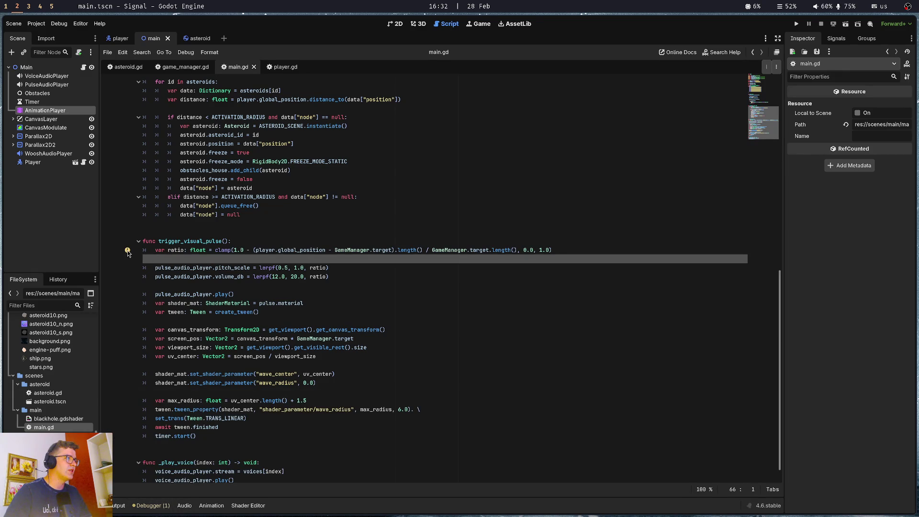
Review the ratio line and voices array in main.gd, then switch to player.gd.
click(618, 250)
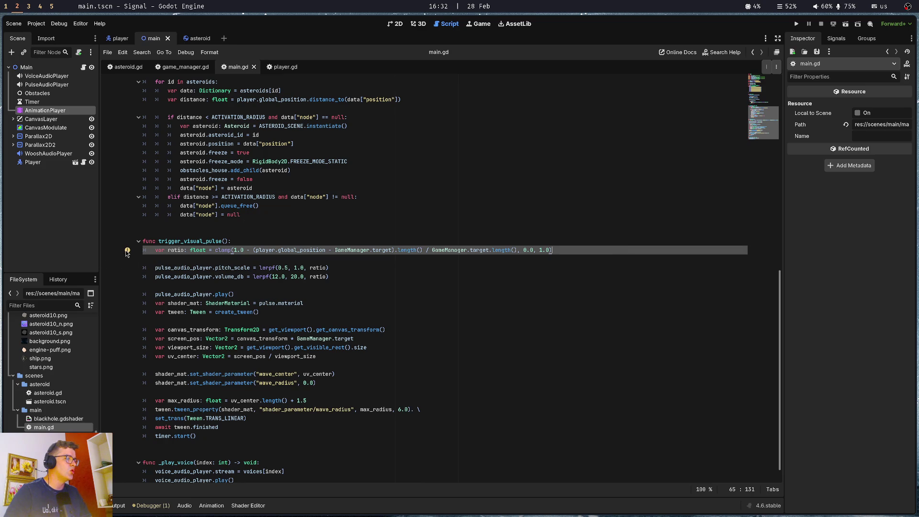
click(297, 217)
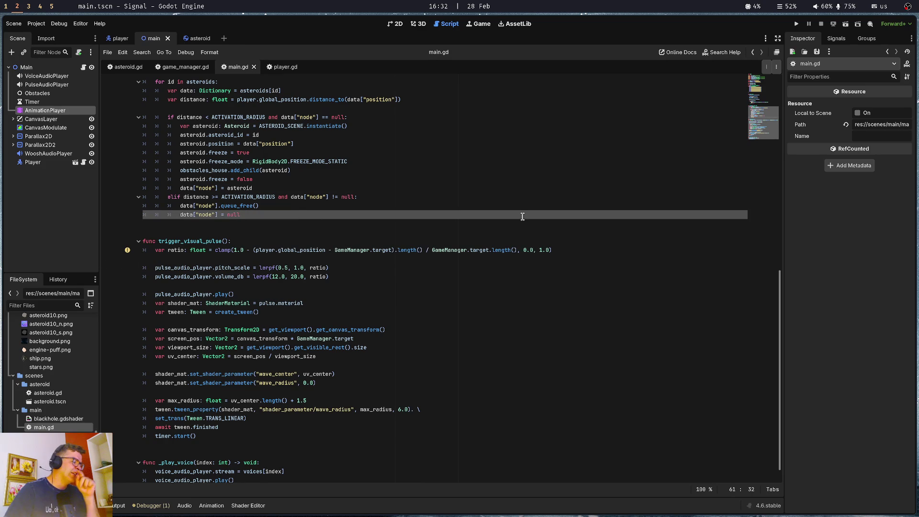
click(290, 241)
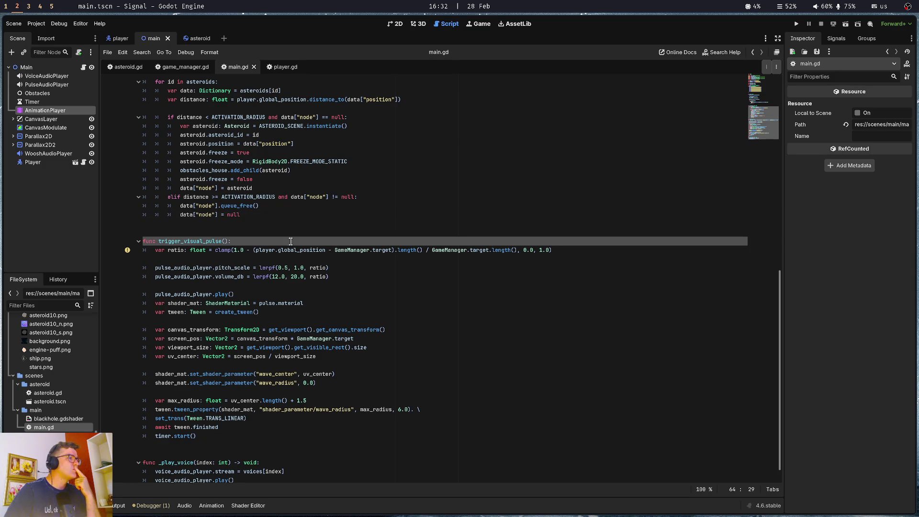
scroll(290, 245, up, 5)
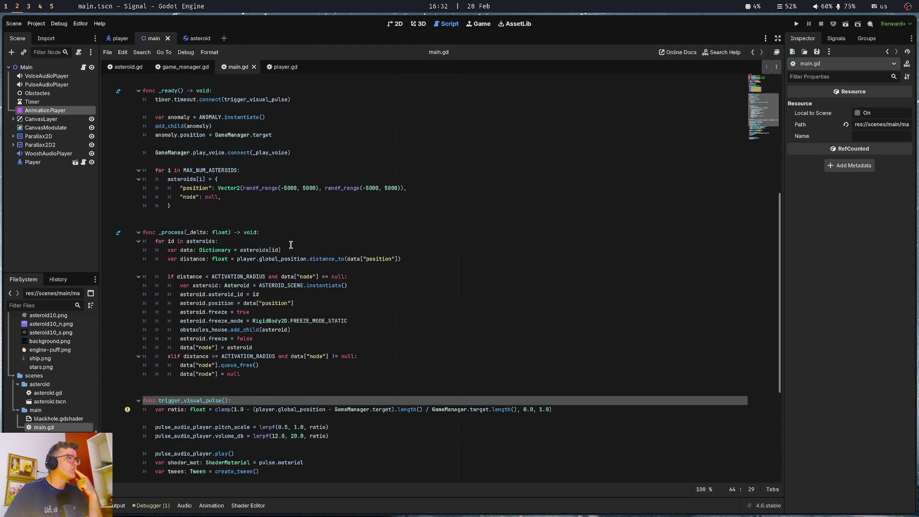
scroll(290, 245, up, 5)
click(290, 241)
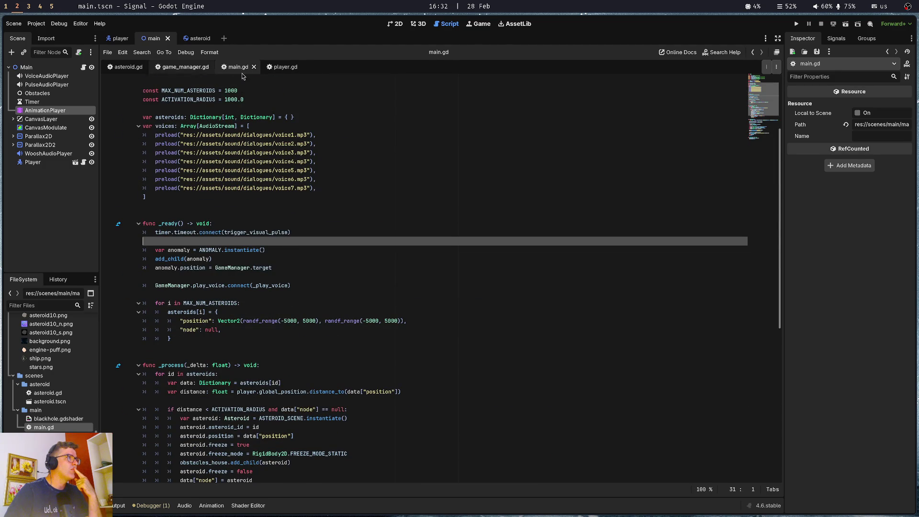
click(285, 67)
scroll(263, 192, up, 1)
Review player.gd's show_canvas and _ready code down to the zone_size line.
click(209, 391)
scroll(209, 392, up, 6)
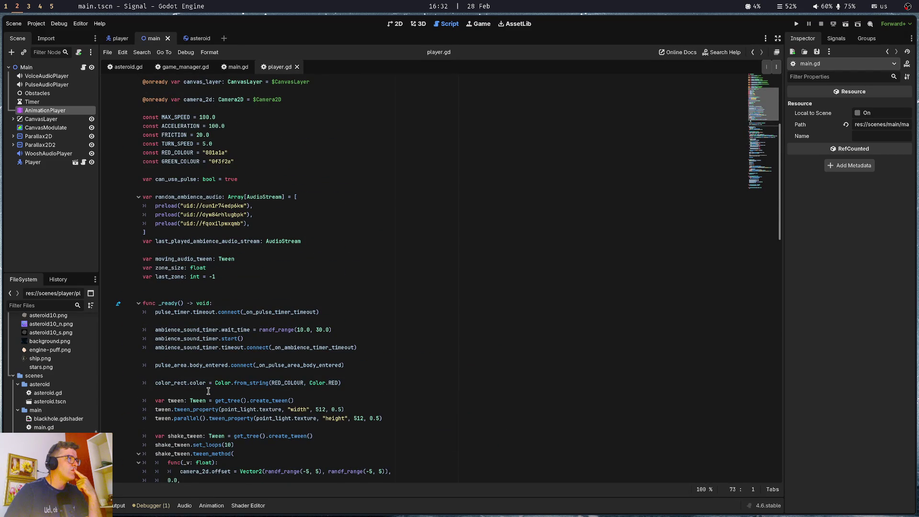
scroll(273, 224, down, 14)
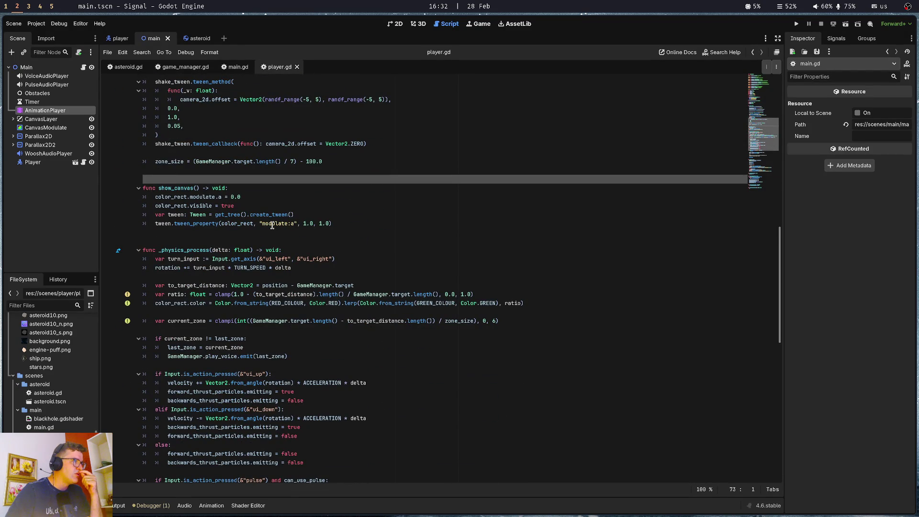
click(225, 223)
scroll(202, 295, up, 2)
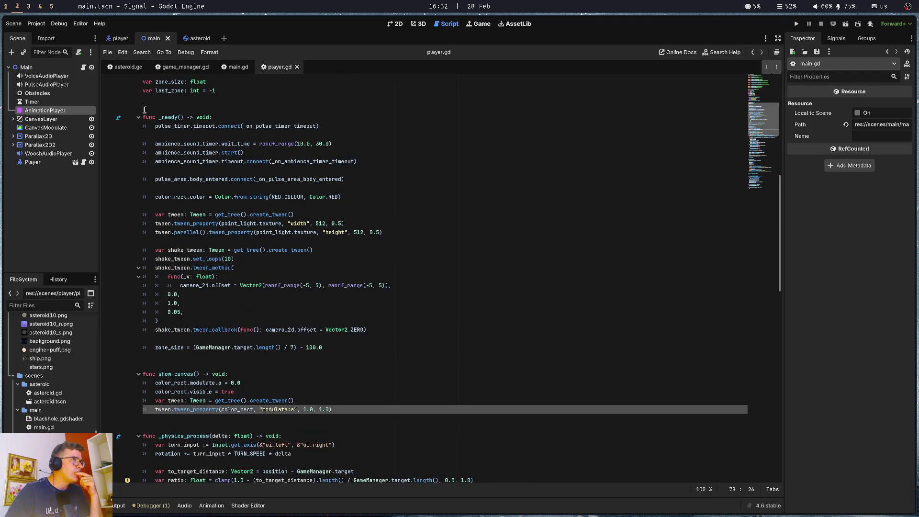
mouse_move(171, 117)
mouse_down()
mouse_move(352, 354)
mouse_move(368, 350)
mouse_up()
click(367, 349)
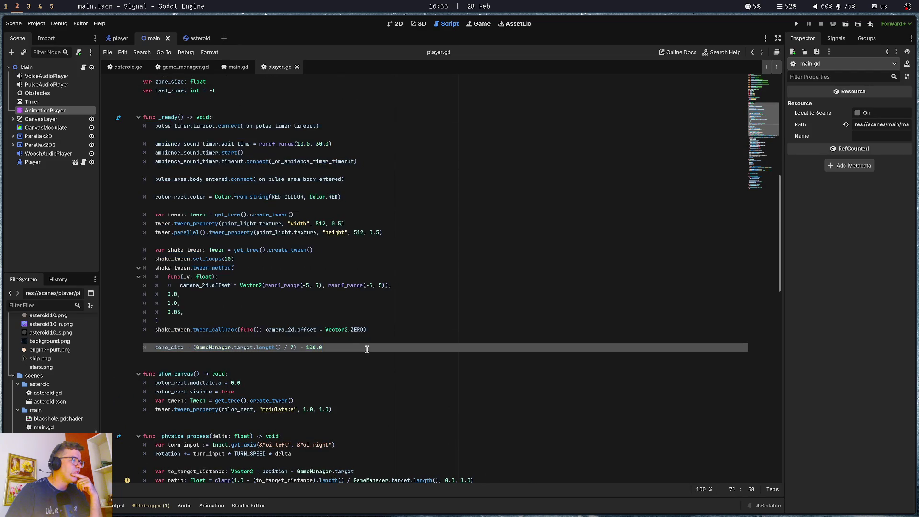
Check _physics_process around move_and_slide and wait_time, then run the game with F5.
scroll(365, 349, down, 12)
mouse_move(224, 108)
mouse_down()
mouse_move(336, 158)
mouse_move(347, 418)
mouse_up()
click(347, 418)
scroll(346, 418, down, 12)
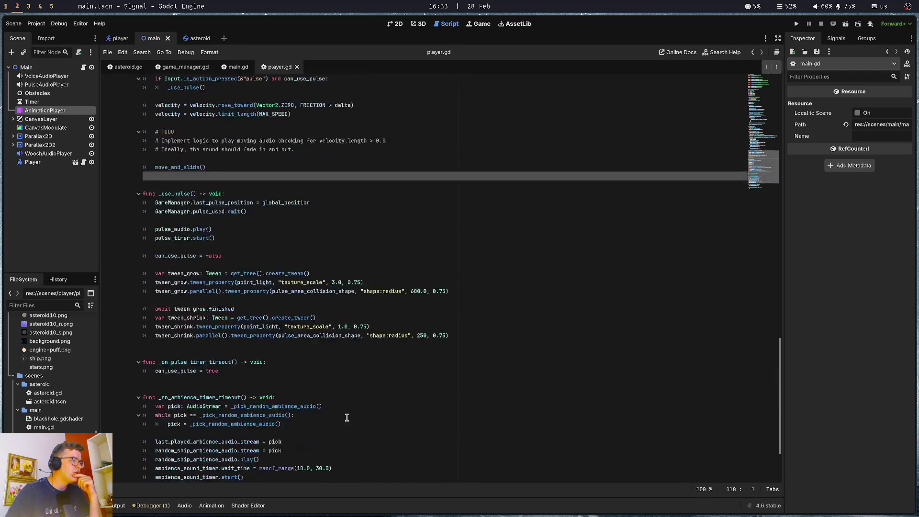
click(344, 387)
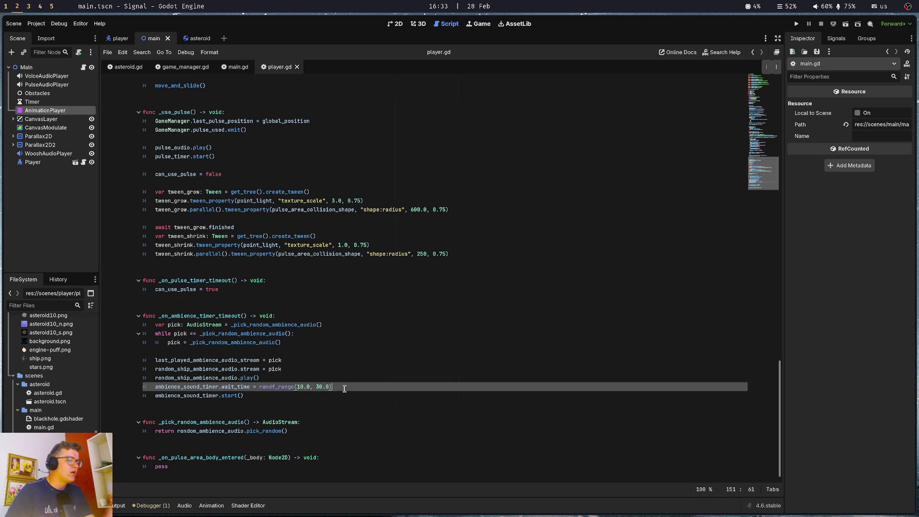
key(F5)
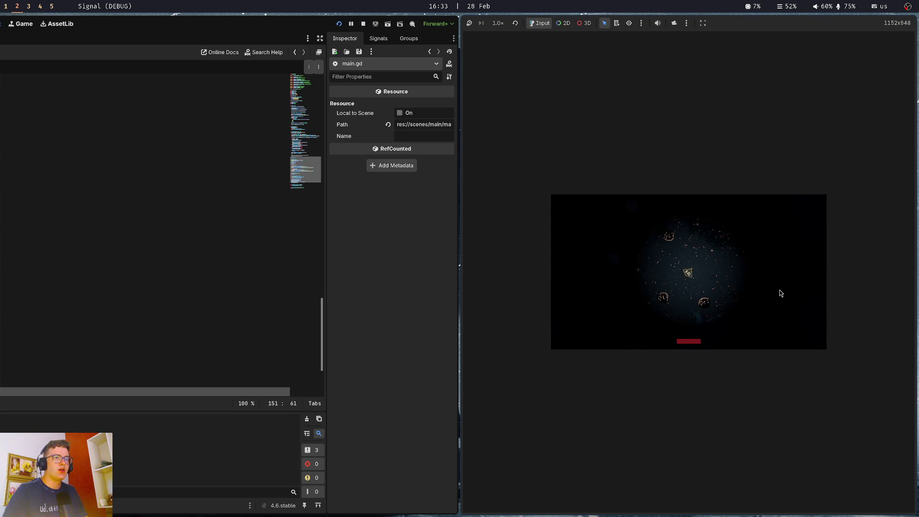
Thrust the ship forward with W in the running Signal game.
key(w)
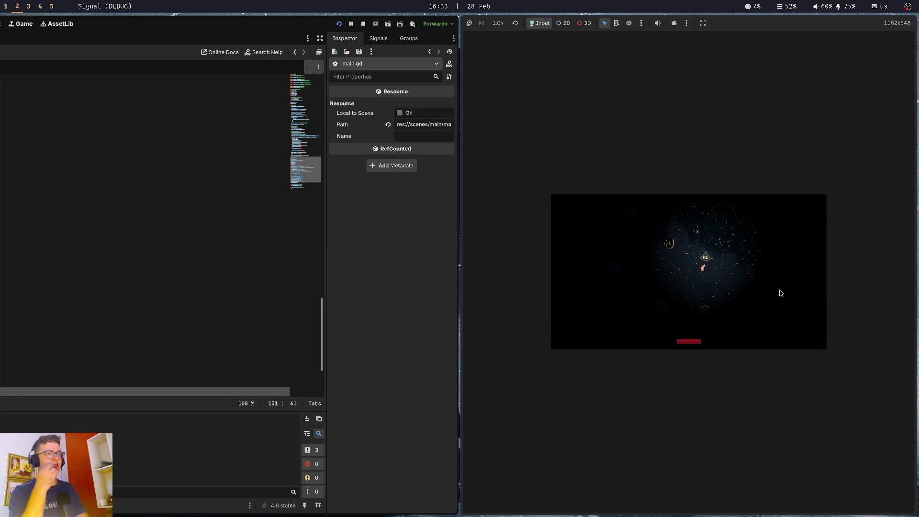
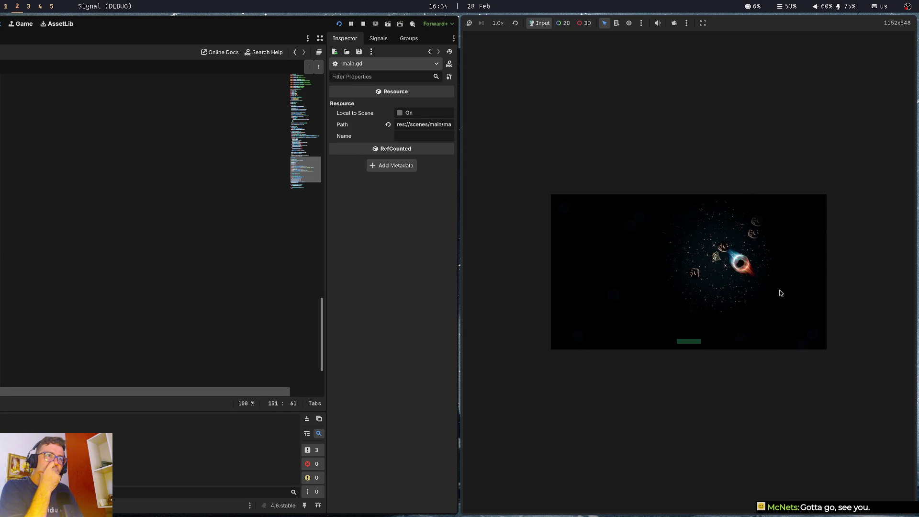
Stop the running Signal game with Escape to get back to the player.gd editor.
key(Escape)
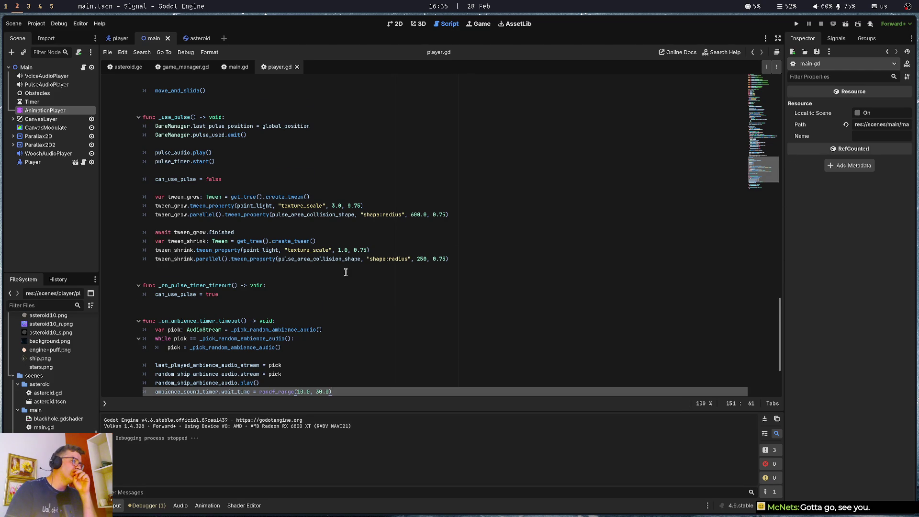
Scroll through player.gd to find the zone_size line.
scroll(346, 272, down, 3)
scroll(346, 272, up, 4)
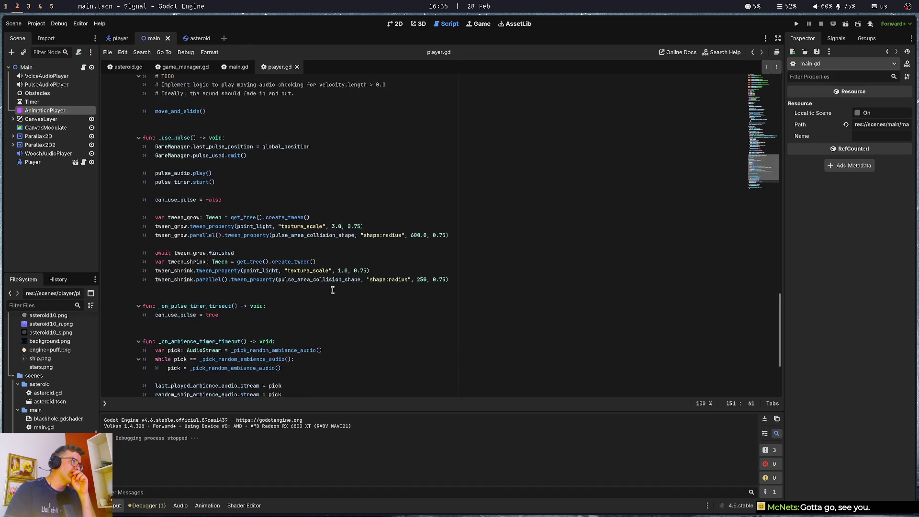
click(350, 264)
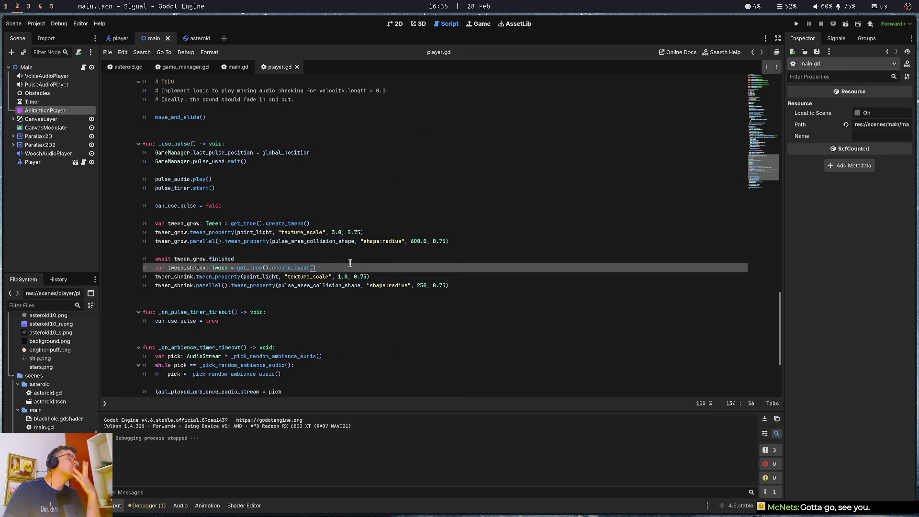
scroll(350, 263, up, 5)
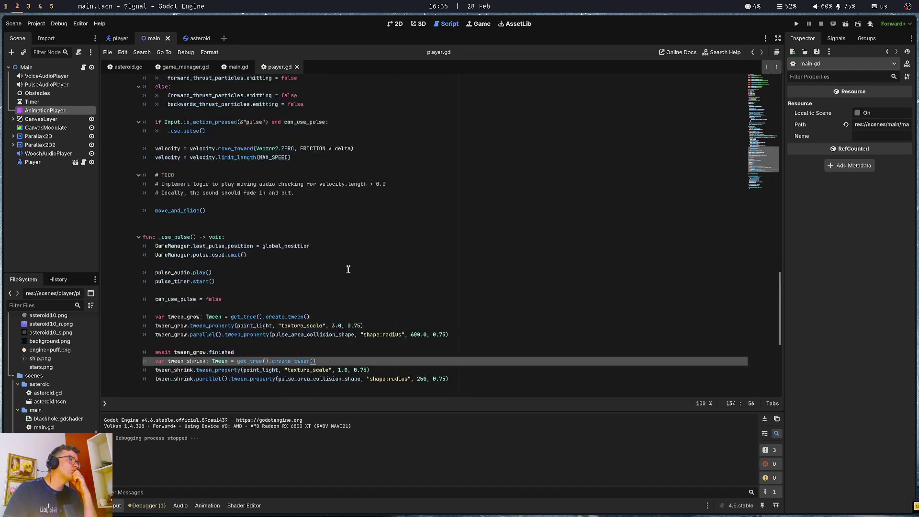
scroll(348, 269, up, 15)
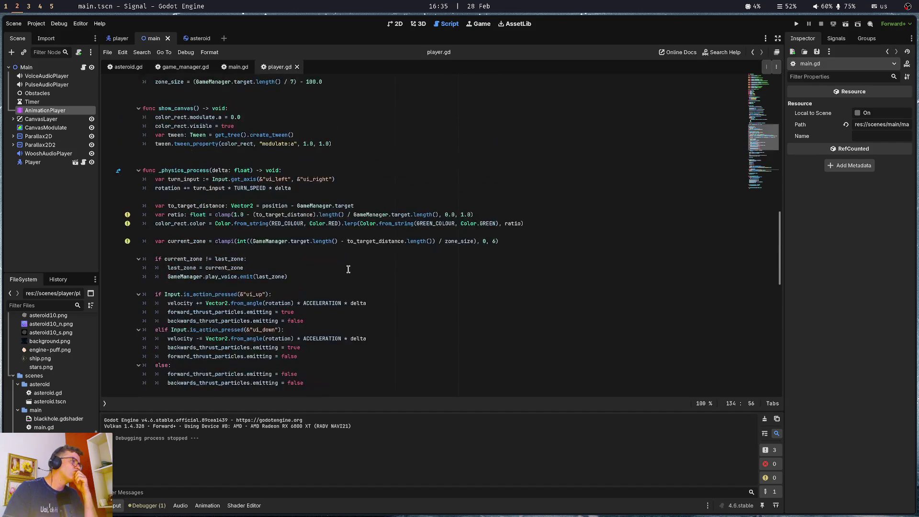
scroll(348, 269, up, 4)
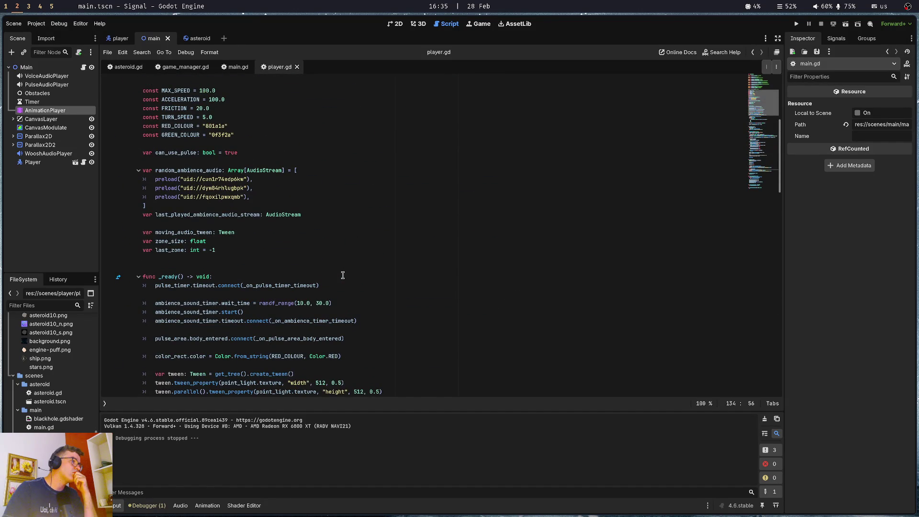
click(352, 251)
scroll(352, 251, down, 5)
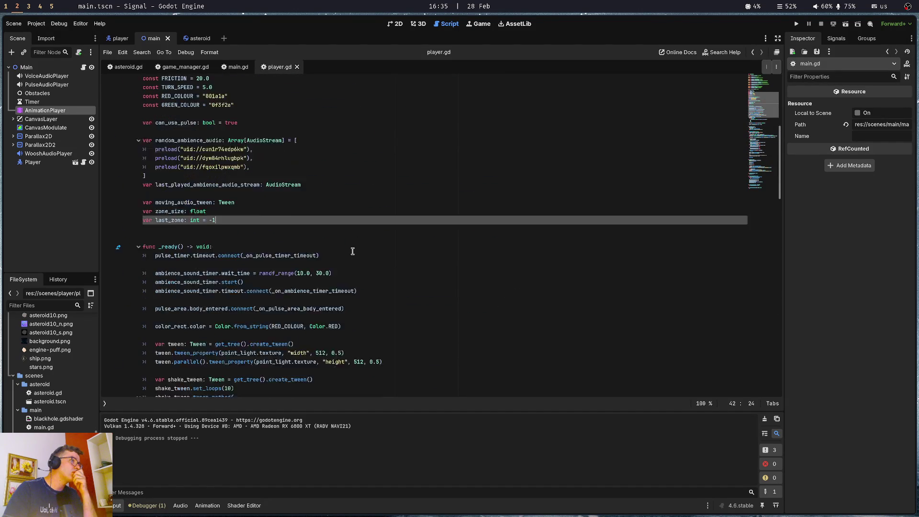
scroll(352, 251, down, 2)
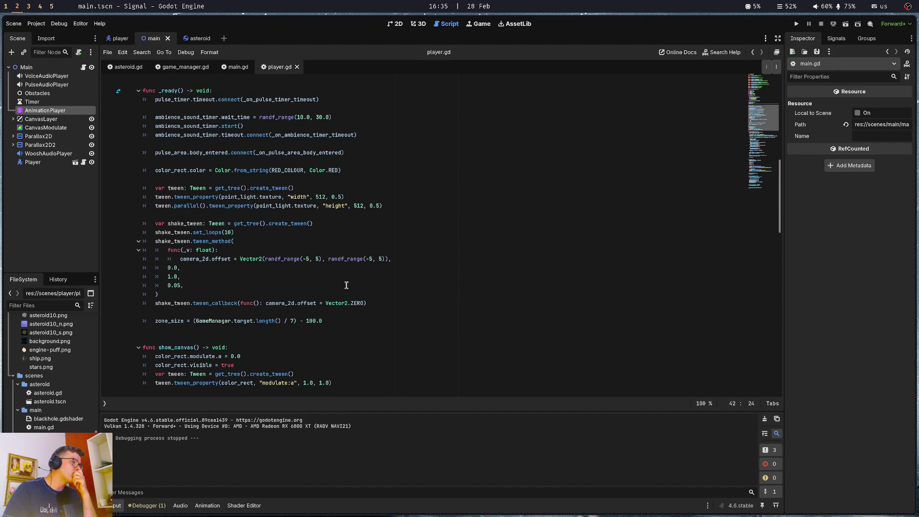
click(338, 322)
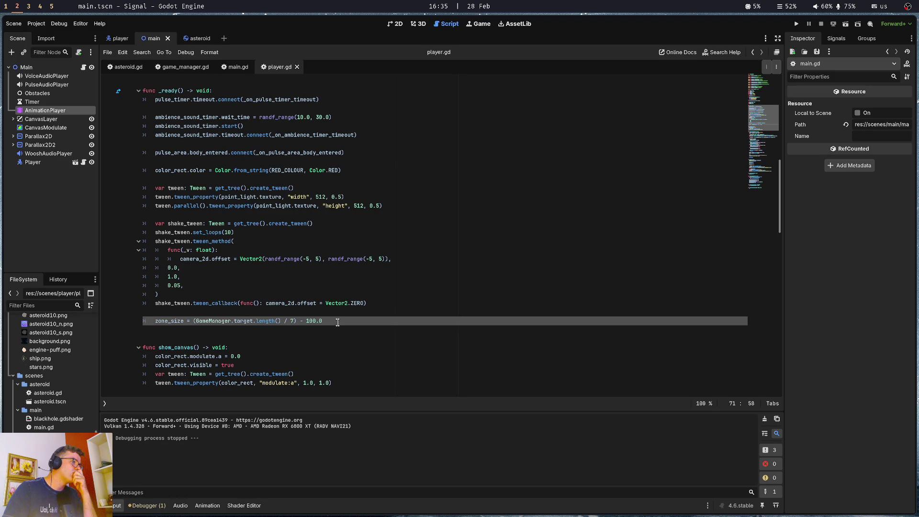
Delete the trailing - 100.0 from zone_size, then test-run the game and stop it.
click(297, 321)
drag(297, 321, 346, 322)
key(BackSpace)
key(F5)
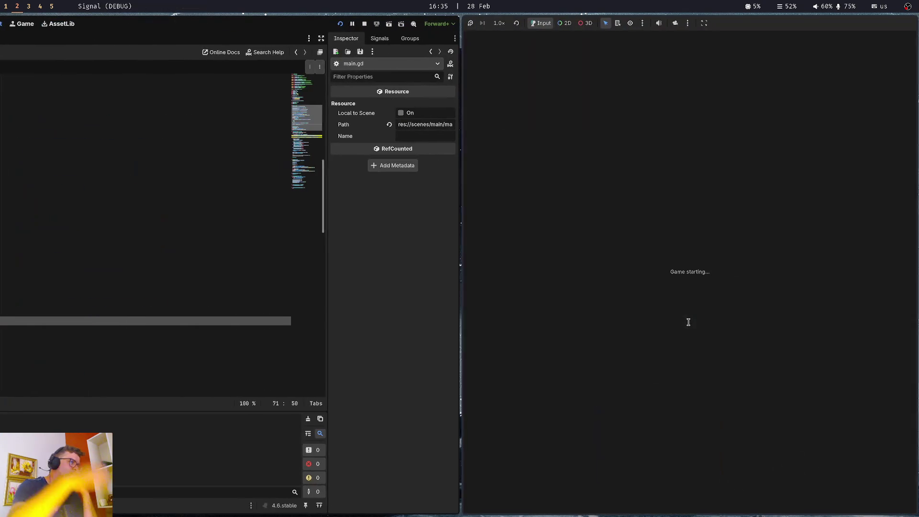
key(super+q)
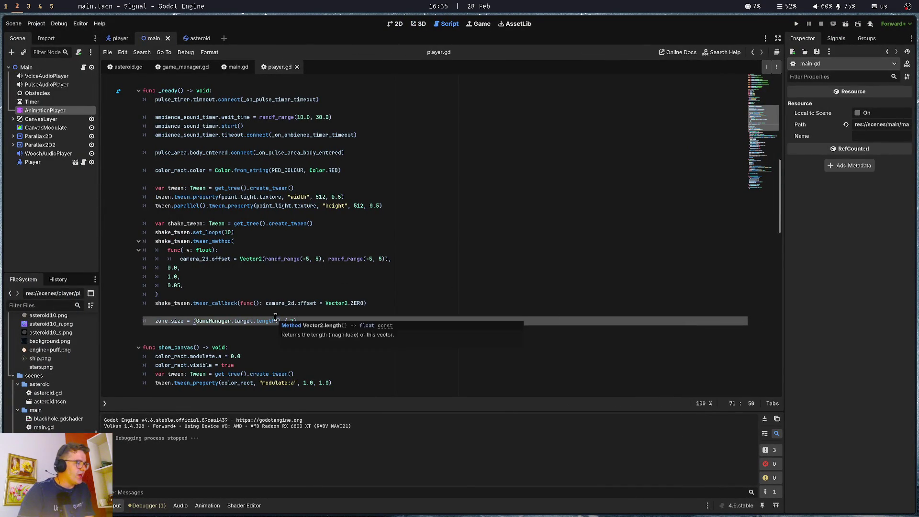
In main.gd, find and select the _play_voice function name.
scroll(276, 318, down, 20)
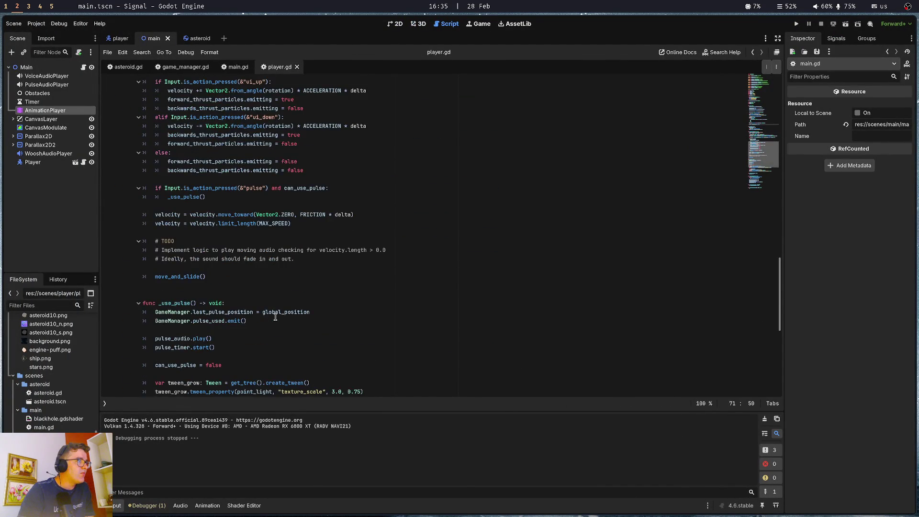
scroll(275, 317, down, 7)
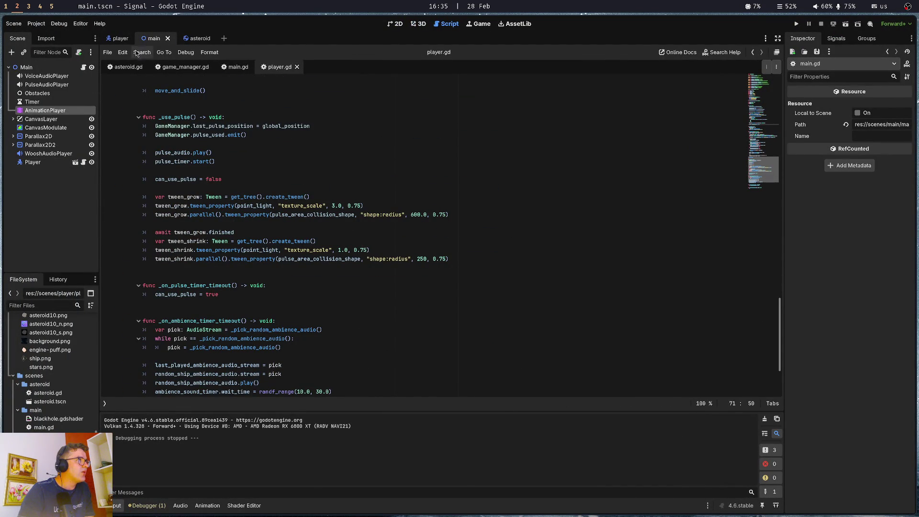
click(229, 69)
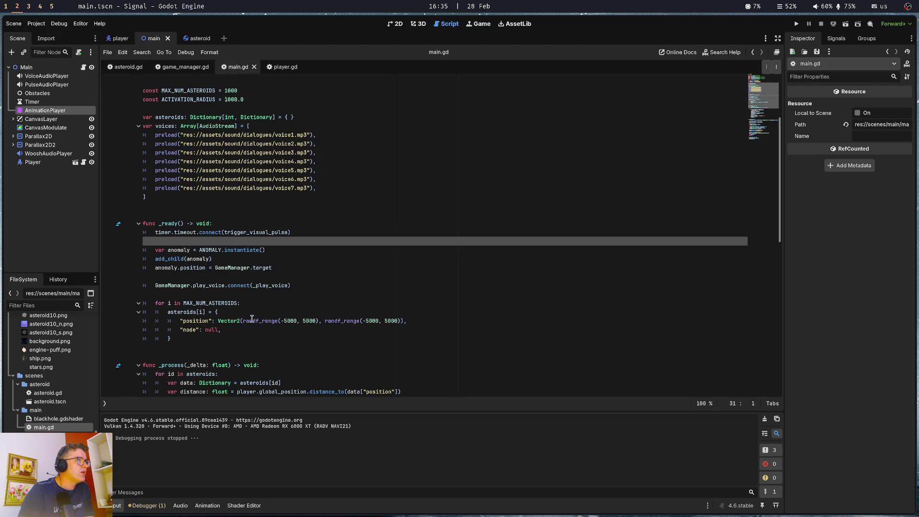
scroll(252, 316, down, 3)
click(237, 266)
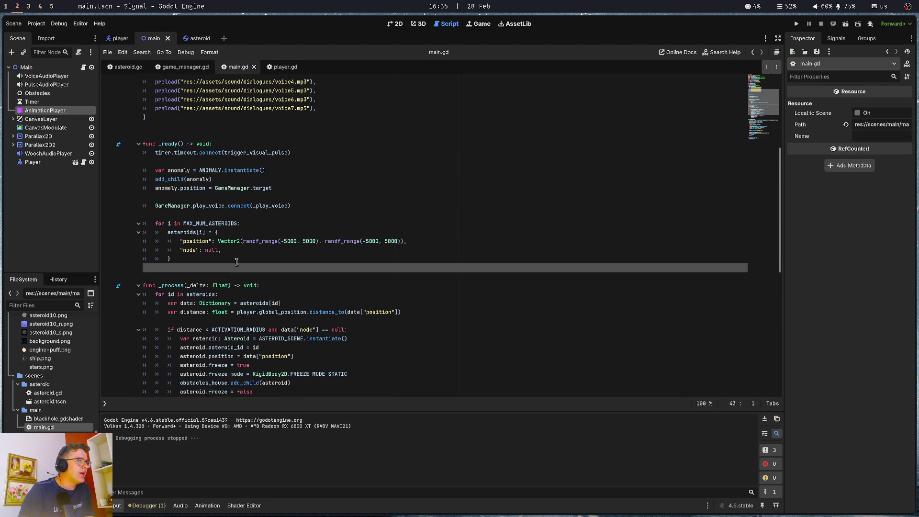
click(237, 262)
scroll(236, 260, down, 12)
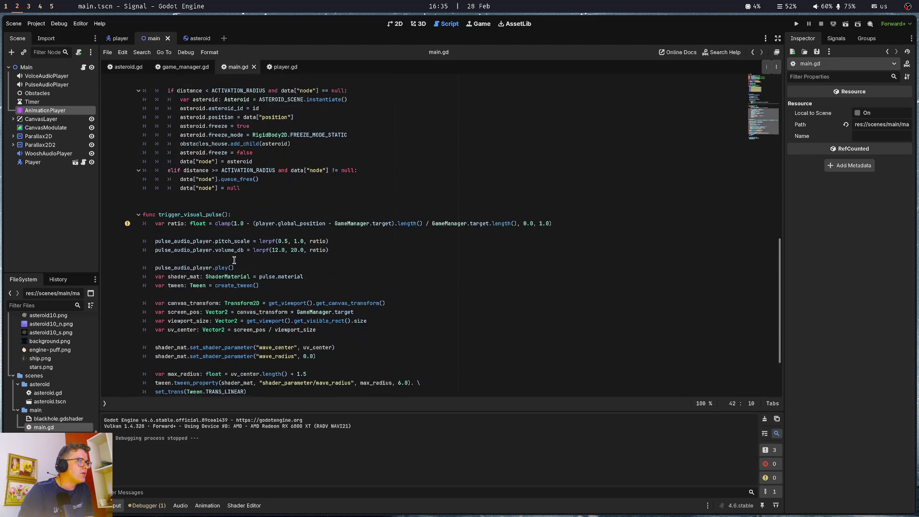
double_click(172, 366)
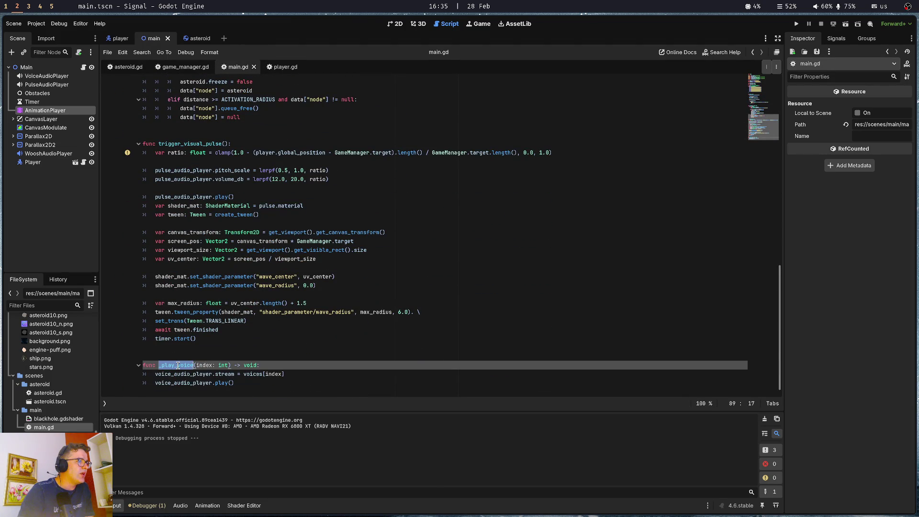
triple_click(172, 365)
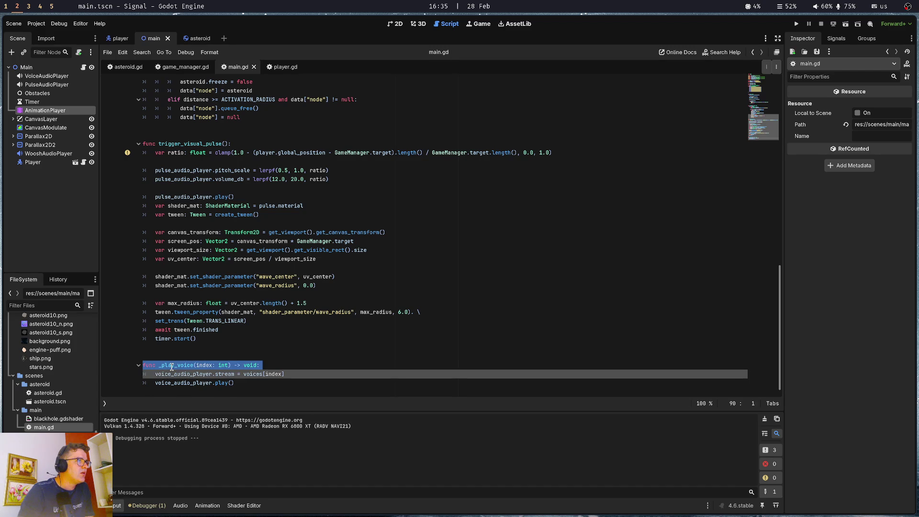
double_click(172, 366)
Inspect the play_voice signal's connect line and jump to the _play_voice definition.
scroll(172, 366, up, 7)
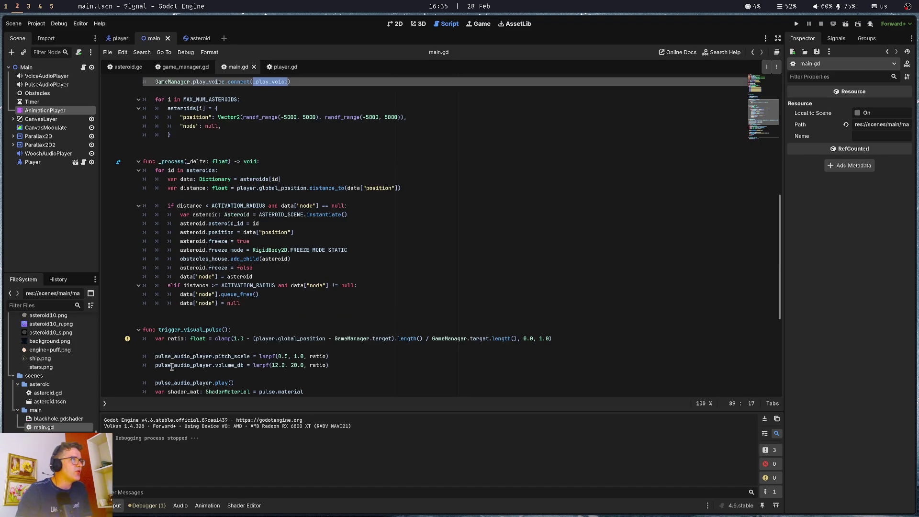
scroll(172, 366, up, 5)
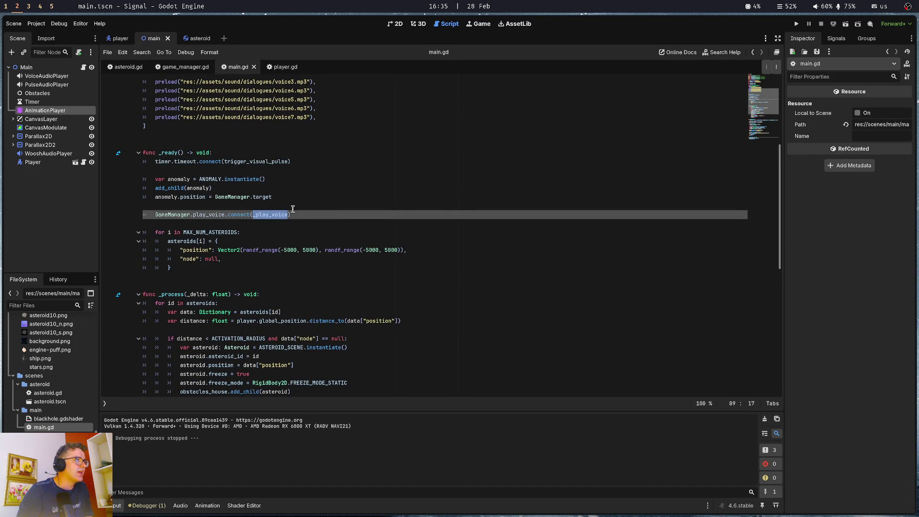
double_click(203, 215)
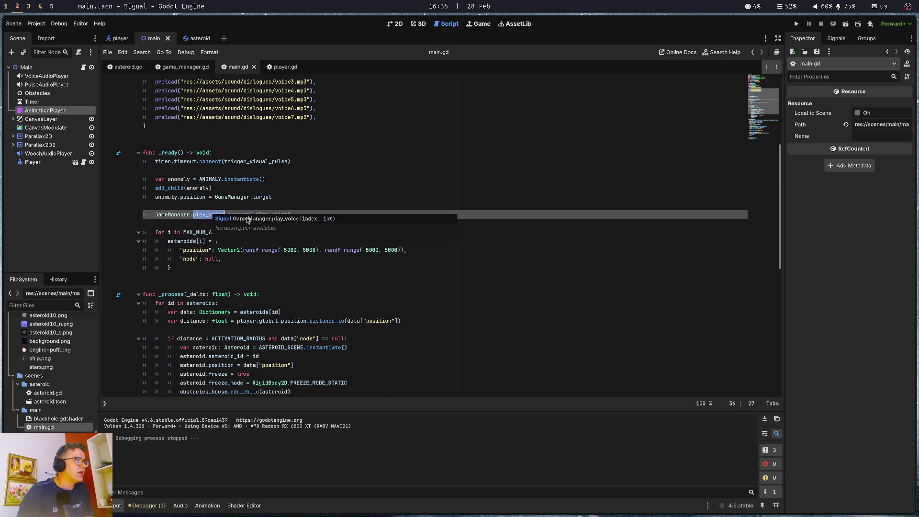
click(240, 214)
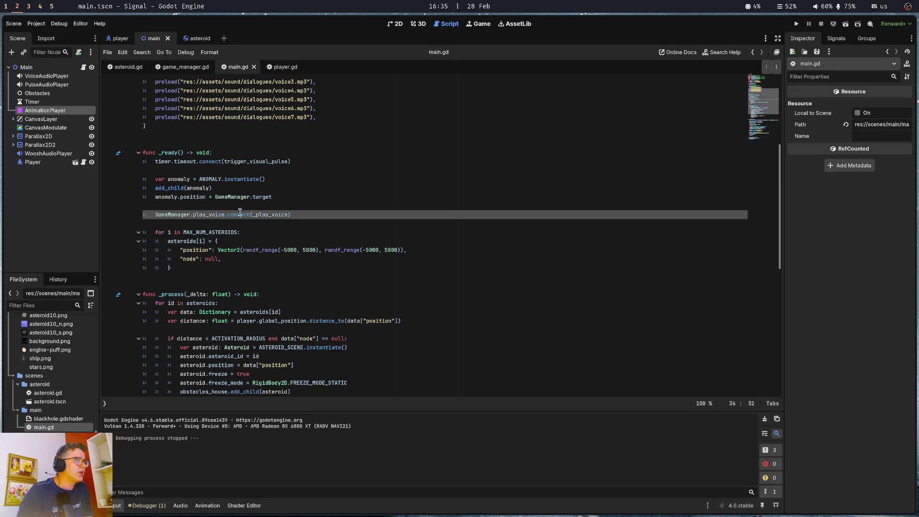
double_click(269, 214)
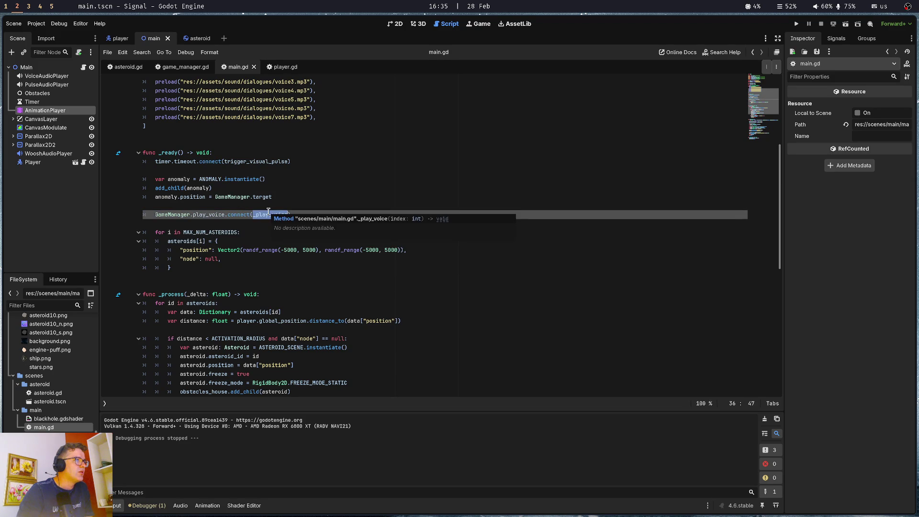
ctrl+click(268, 214)
Search the project for _play_voice, jump to its connection, then close the search results.
double_click(168, 365)
key(ctrl+shift+f)
key(Return)
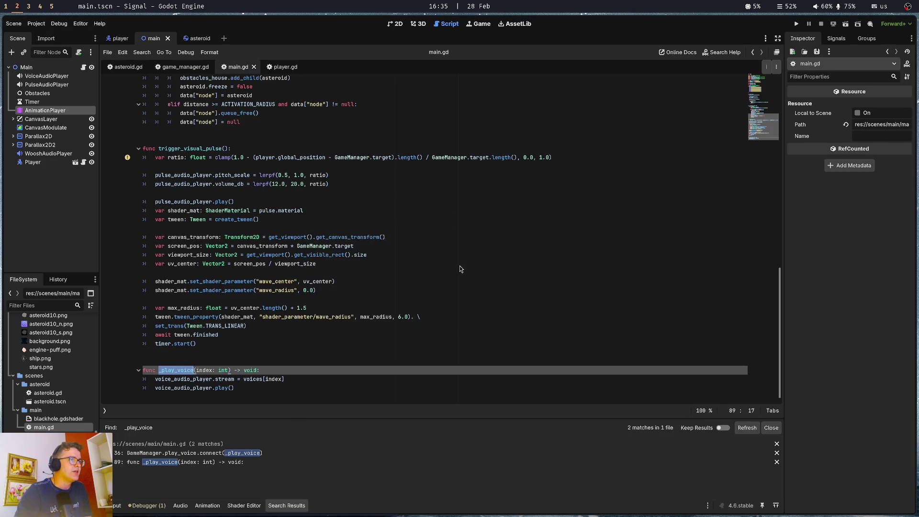
click(195, 453)
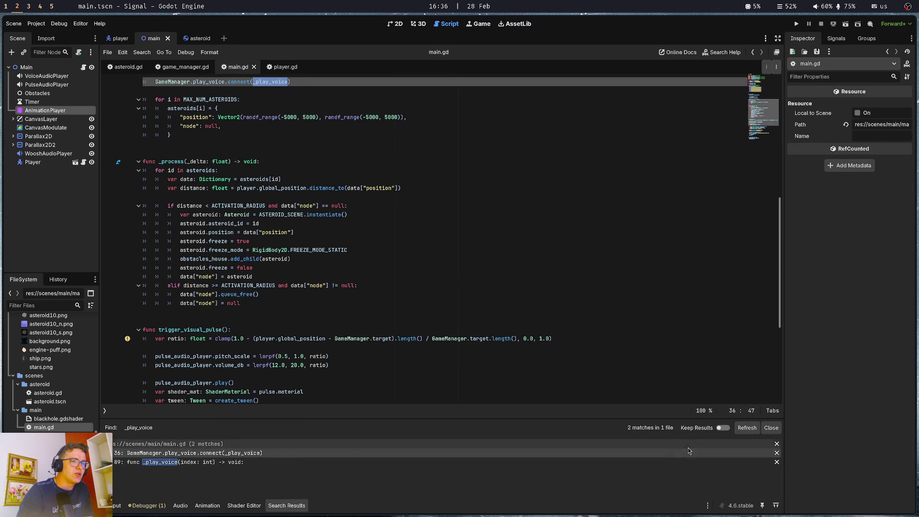
click(770, 428)
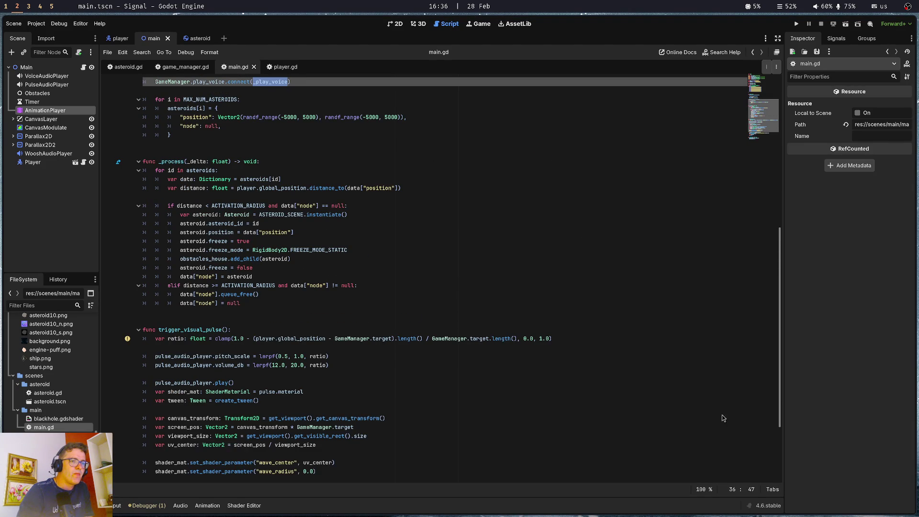
click(297, 293)
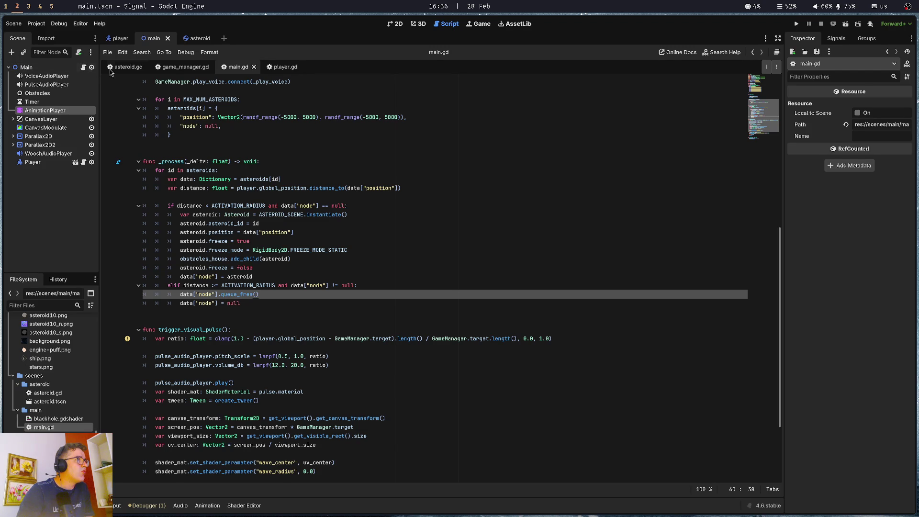
click(190, 39)
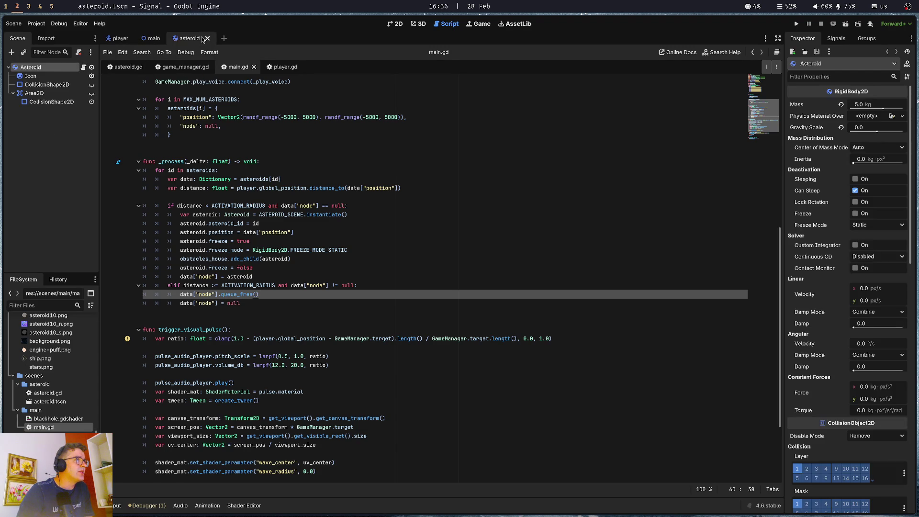
Review the variable declarations at the top of player.gd, then switch to the main scene.
click(84, 68)
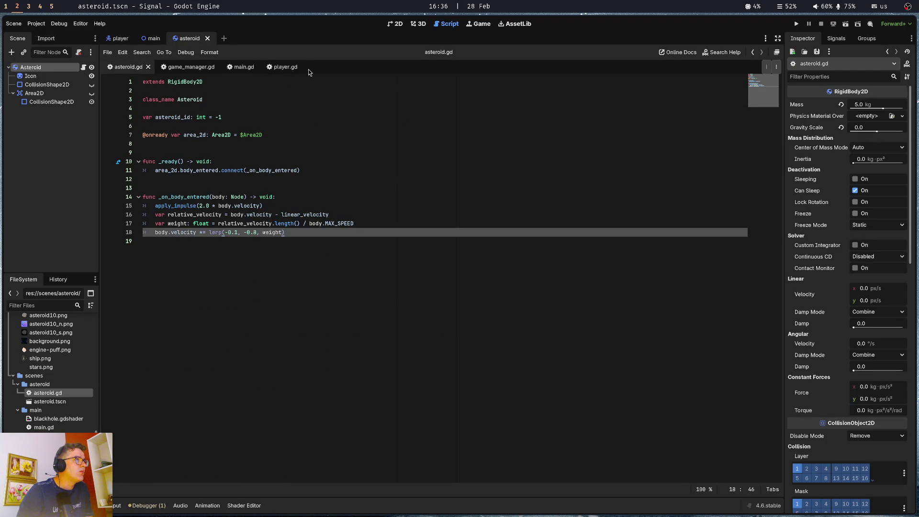
click(283, 67)
scroll(267, 241, up, 5)
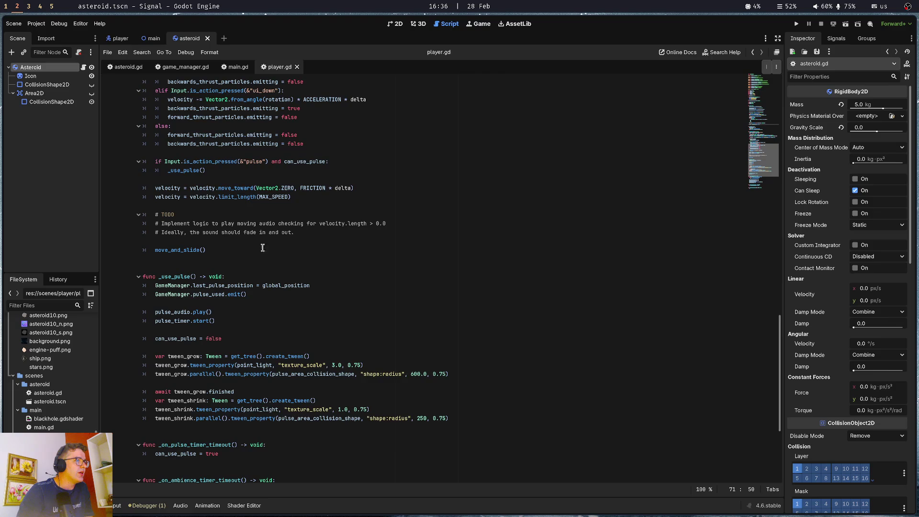
scroll(244, 273, up, 4)
scroll(245, 273, up, 10)
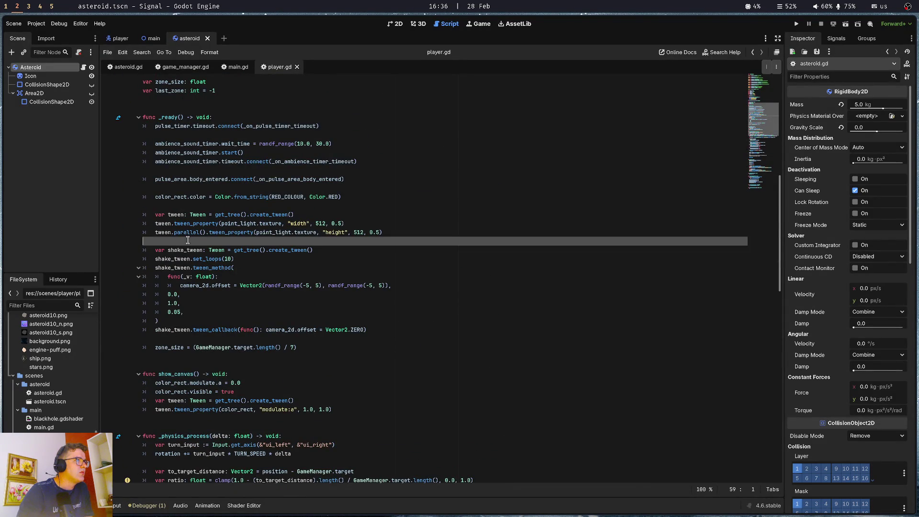
scroll(193, 259, up, 5)
click(256, 232)
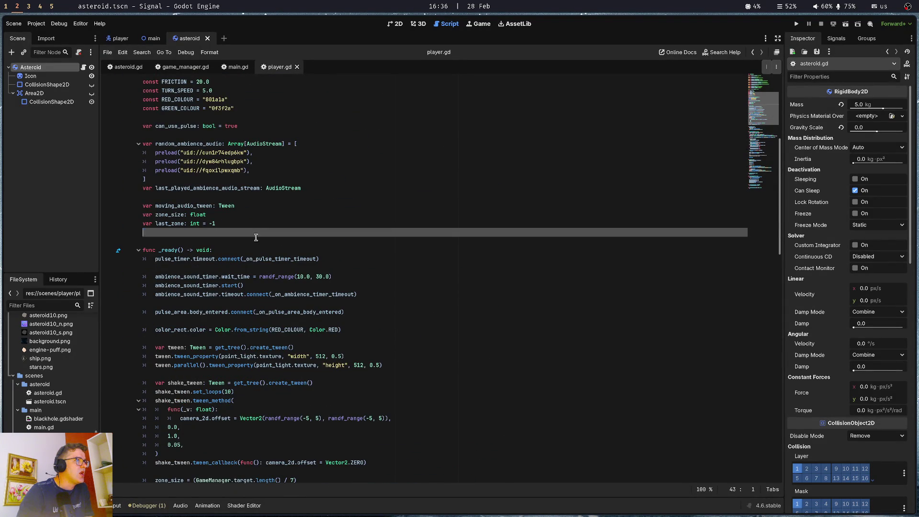
drag(255, 232, 286, 362)
click(439, 278)
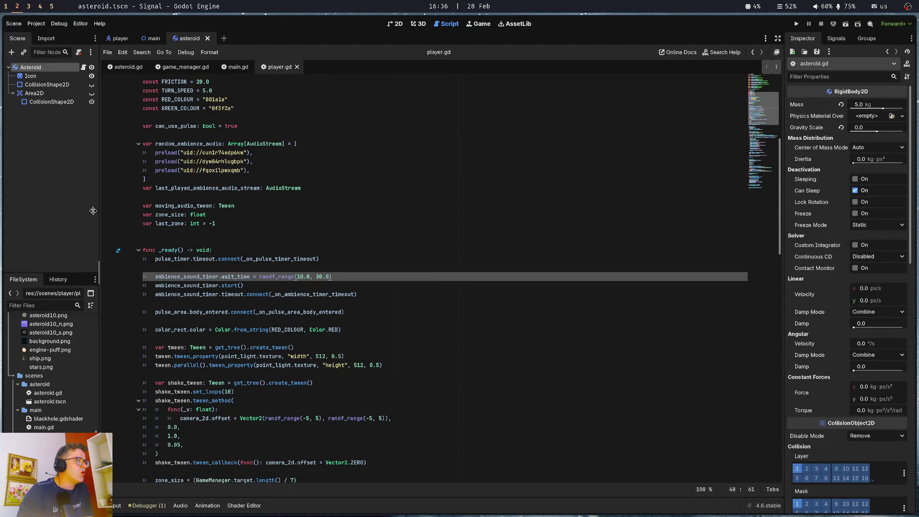
click(152, 39)
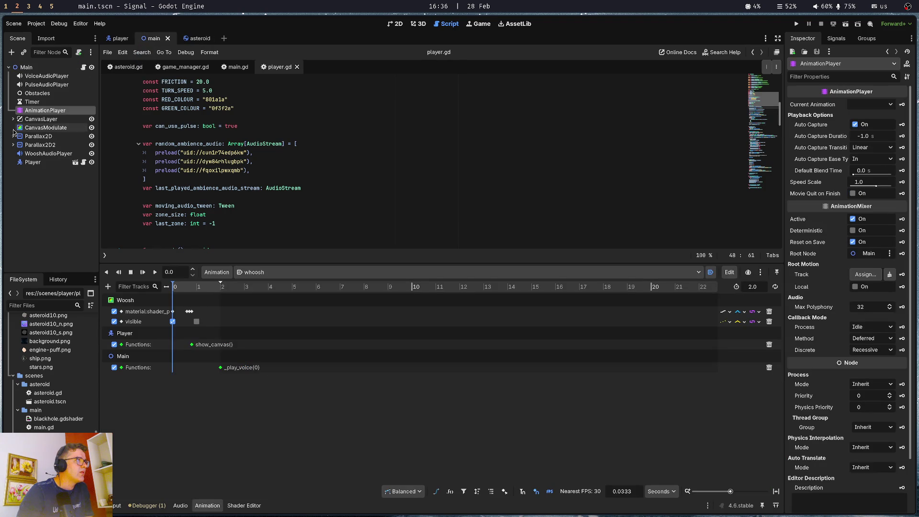
Inspect the VoiceAudioPlayer node's audio settings, then run the game briefly and stop it with F8.
click(45, 77)
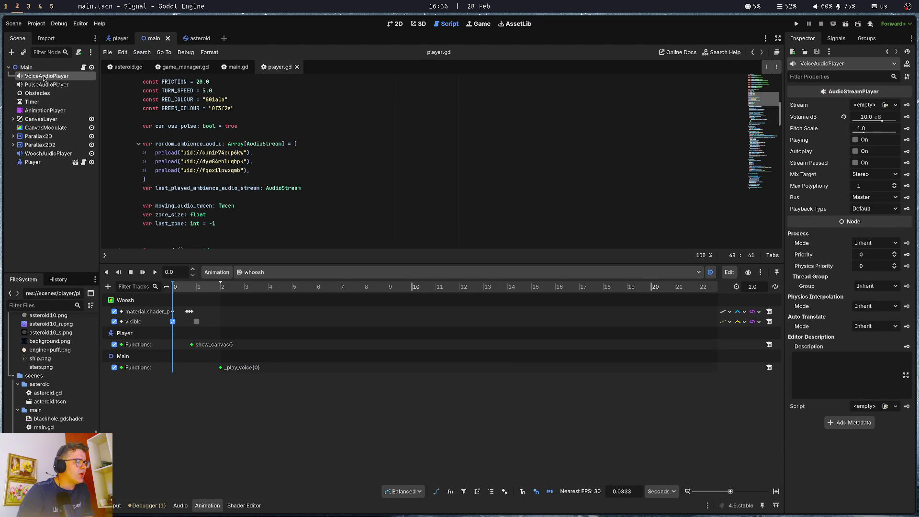
click(40, 214)
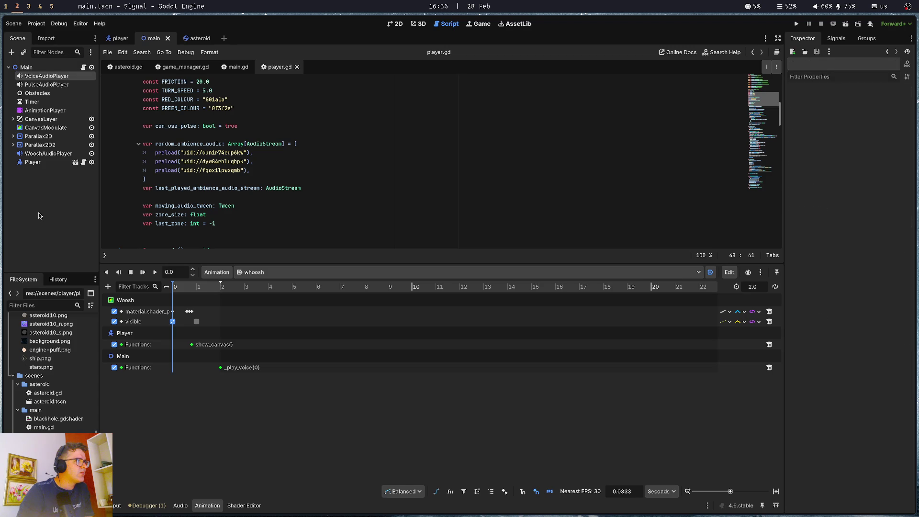
click(42, 78)
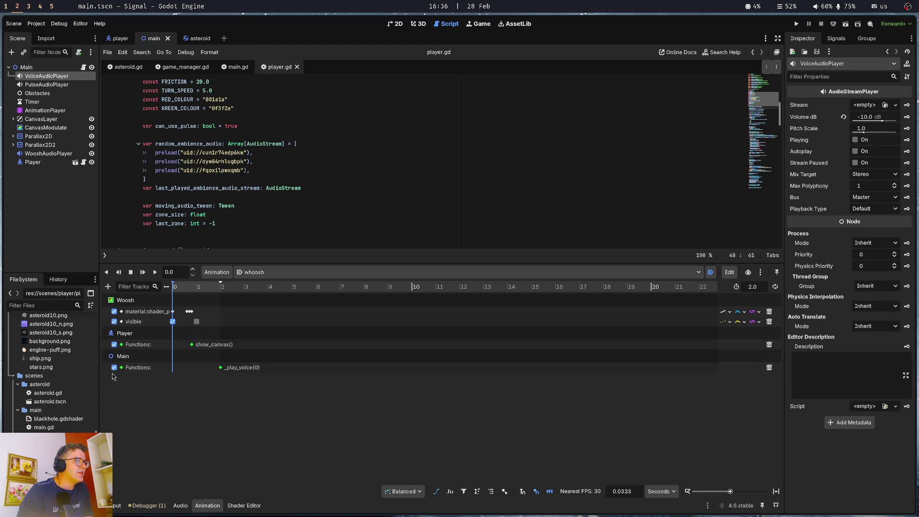
key(F5)
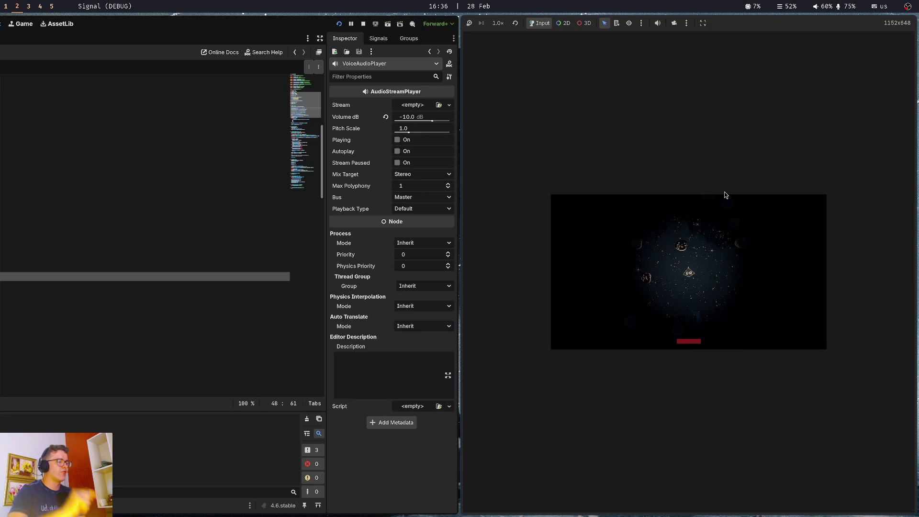
key(F8)
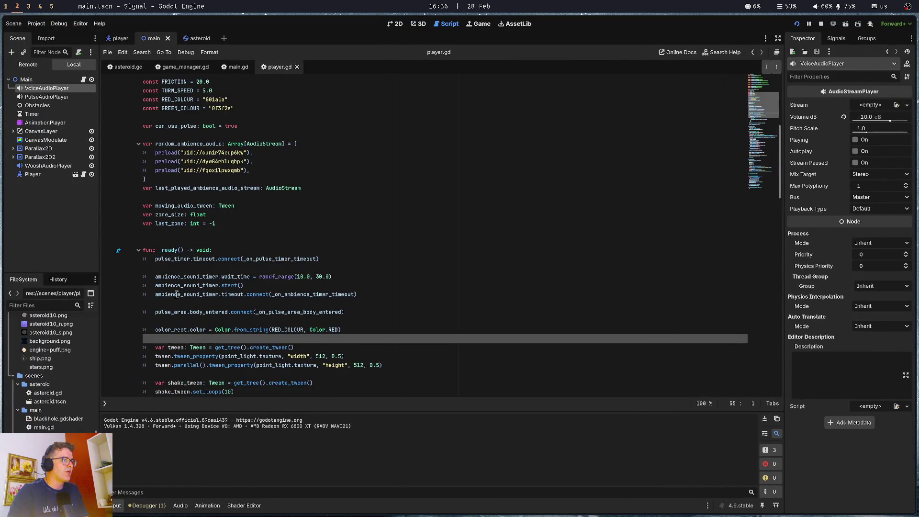
Delete the Main track calling _play_voice(0) from the whoosh animation and hide the Animation panel.
click(44, 123)
click(122, 357)
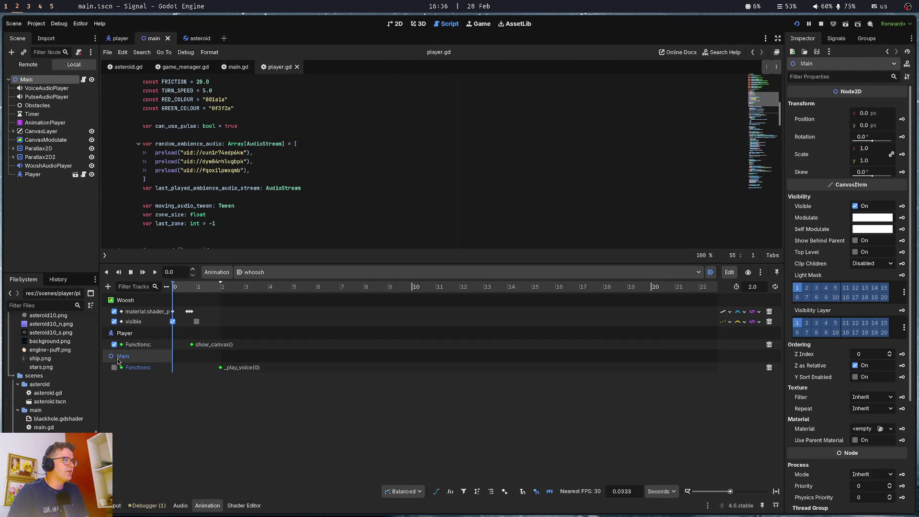
click(769, 368)
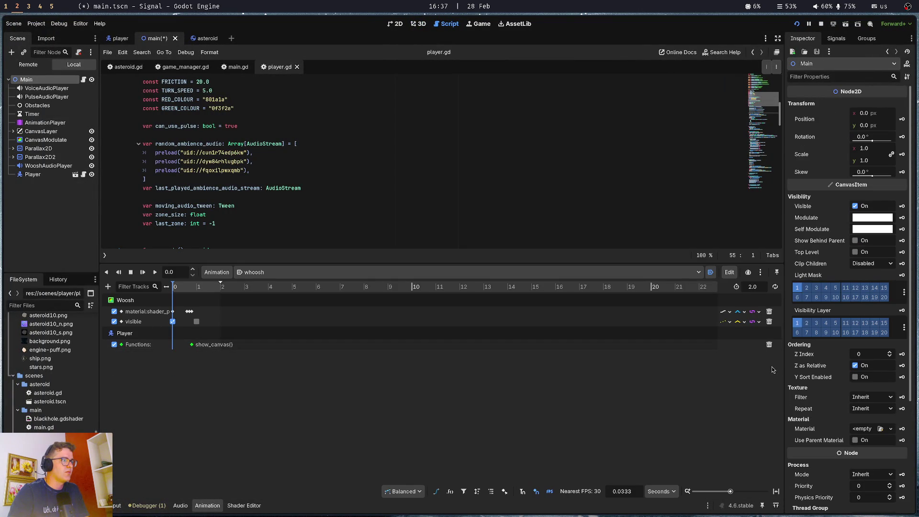
click(207, 506)
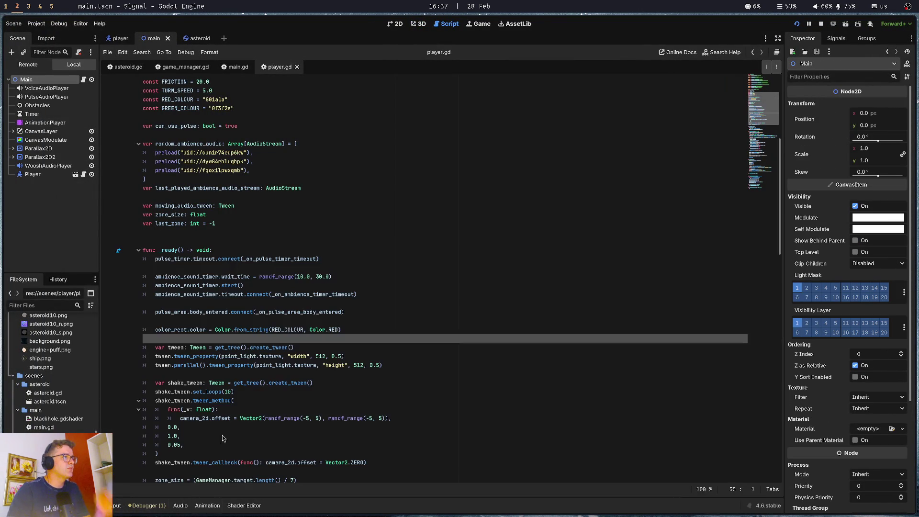
Place the caret at the end of the zone-change condition in player.gd.
click(241, 178)
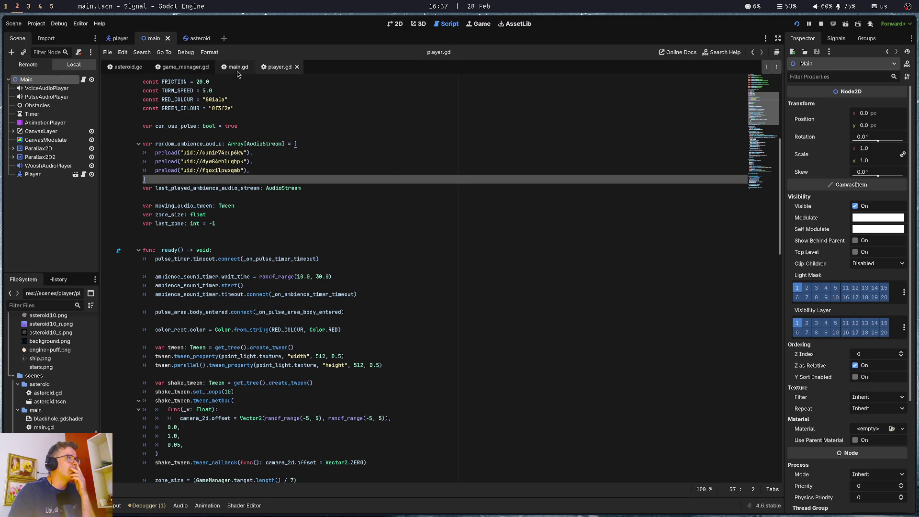
scroll(213, 318, down, 5)
scroll(214, 321, down, 20)
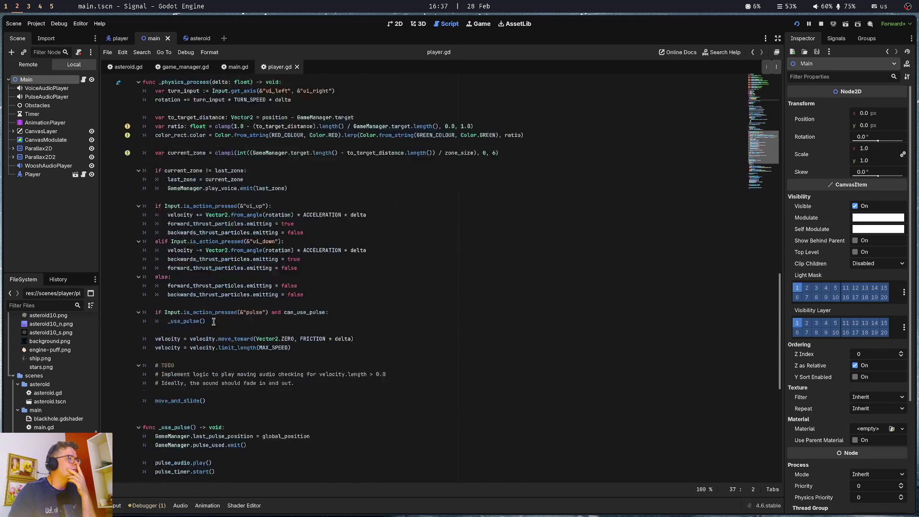
scroll(214, 322, up, 14)
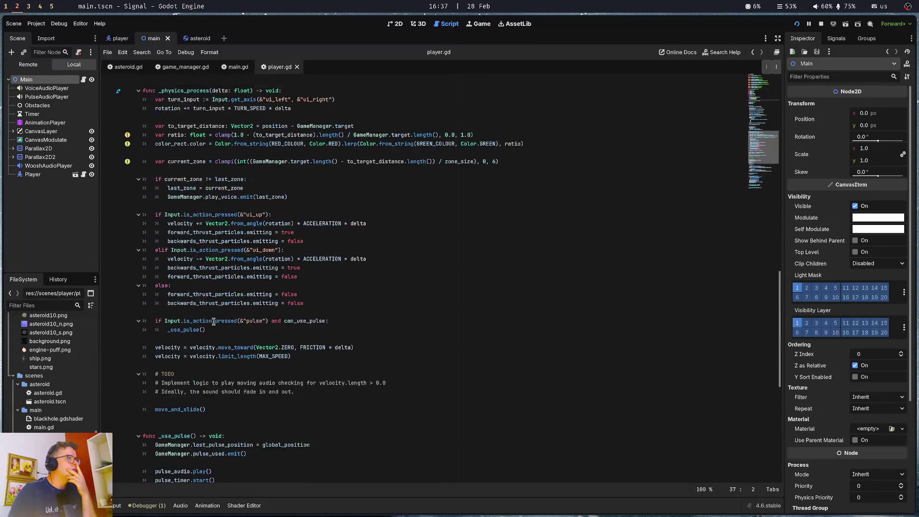
click(317, 266)
click(316, 258)
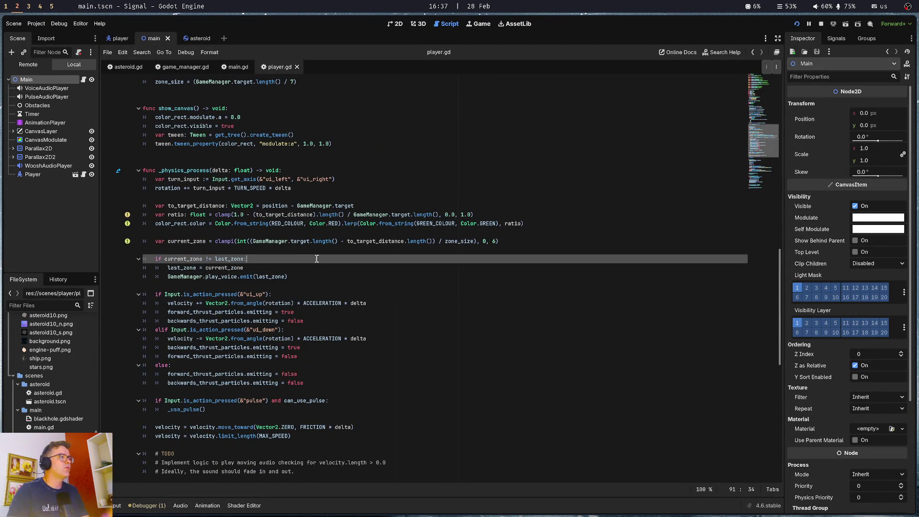
Add print("play next audio:", current_zone) in the zone-change block, save, and run the game.
key(Return)
text(print("pla)
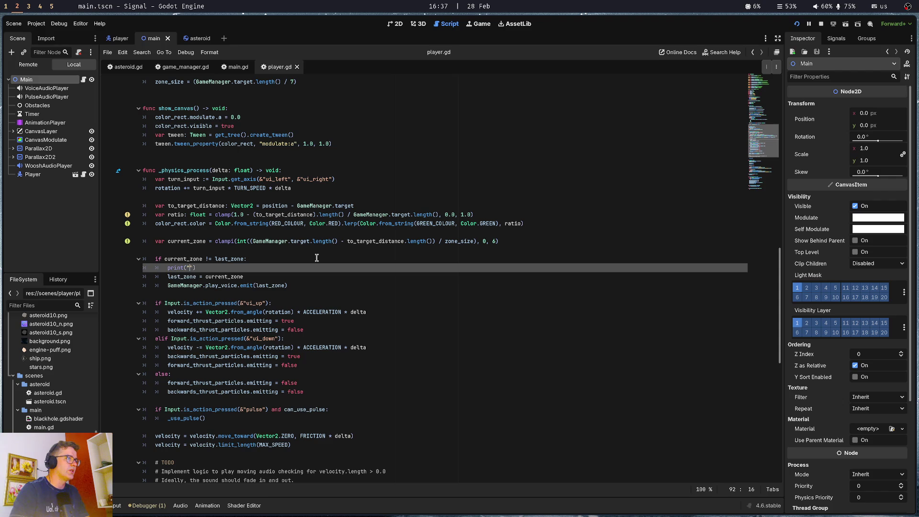
text(y next a)
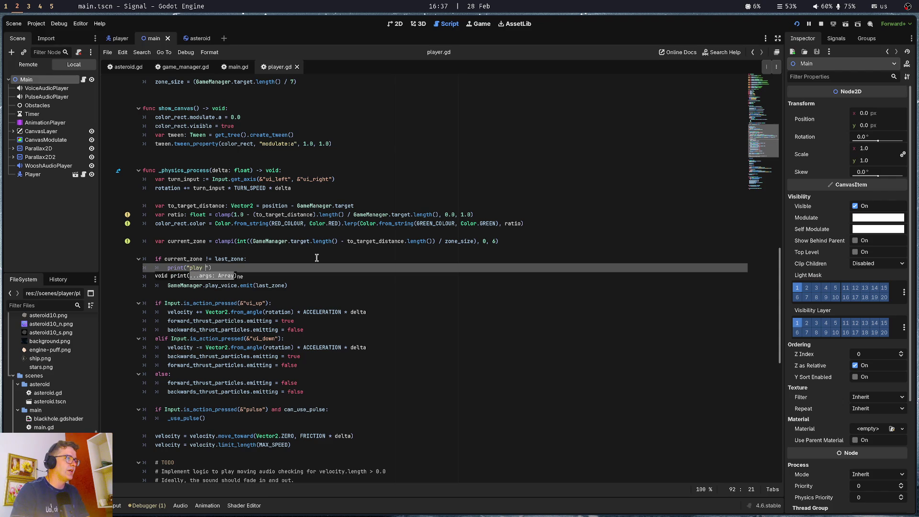
text(udio:)
key(BackSpace)
text(")
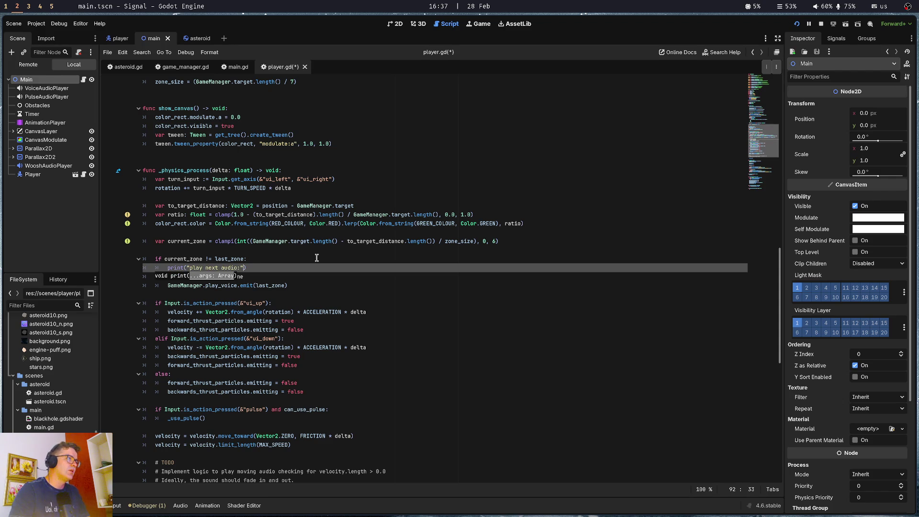
key(End)
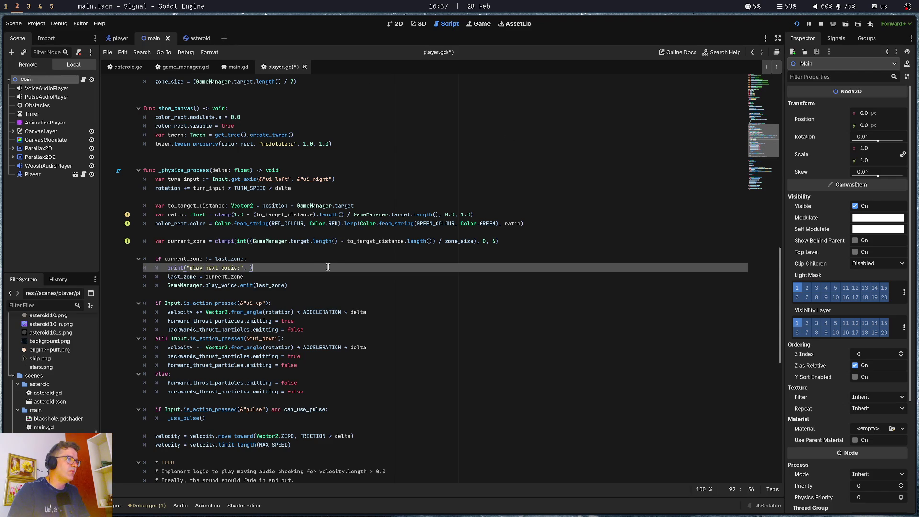
key(Left)
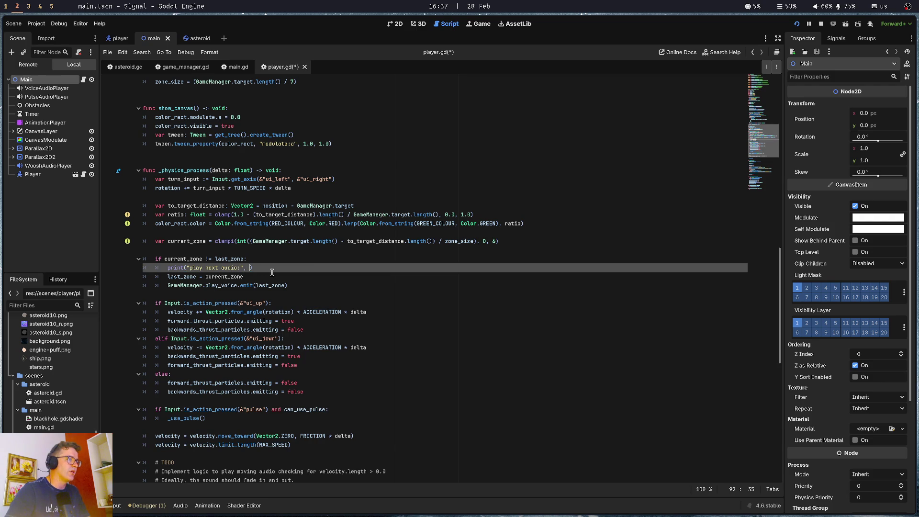
text(current_zone)
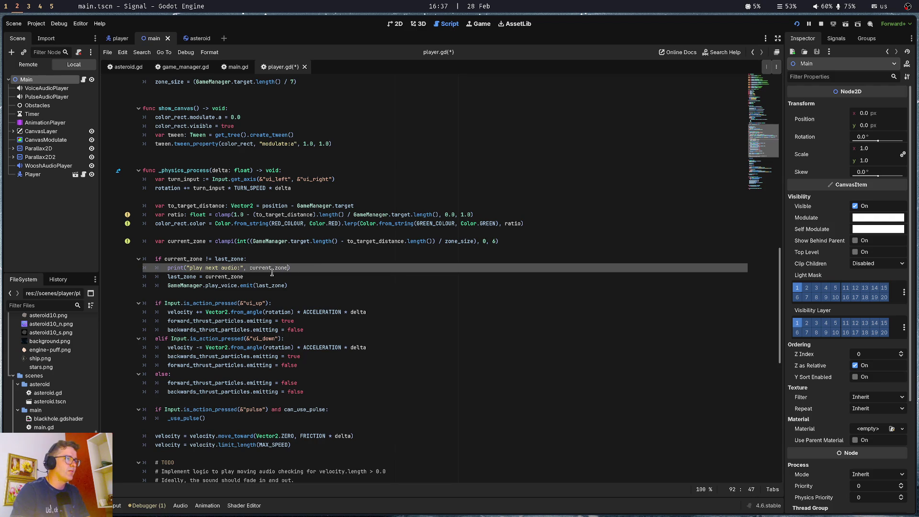
key(ctrl+s)
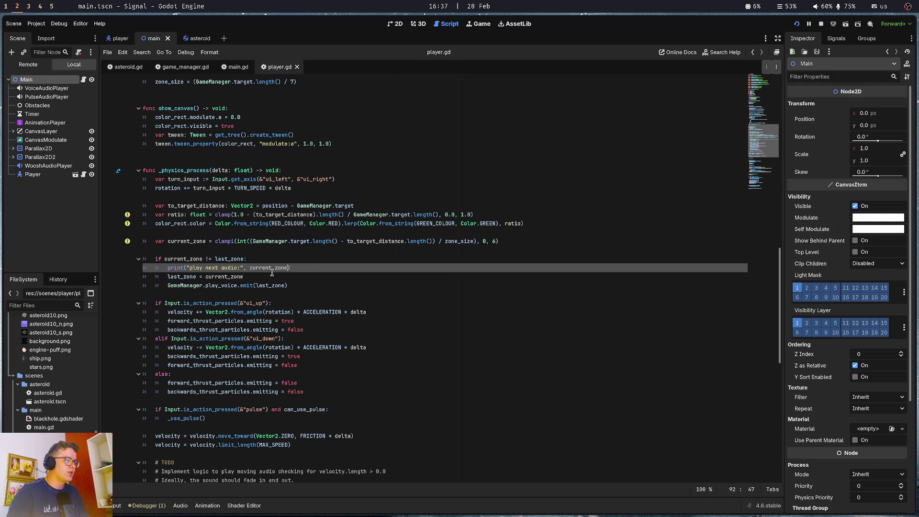
key(F5)
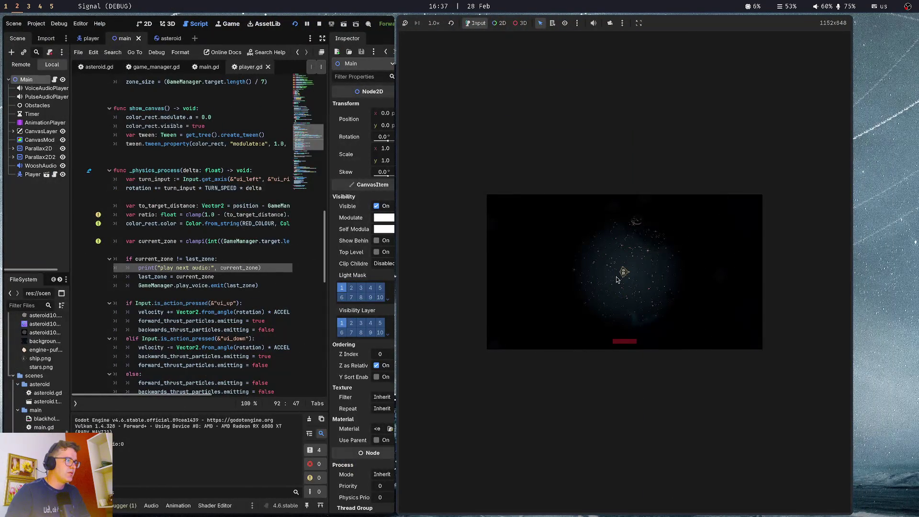
Turn and thrust the ship with the Left and Up arrows to trigger zone-change messages.
key(Left)
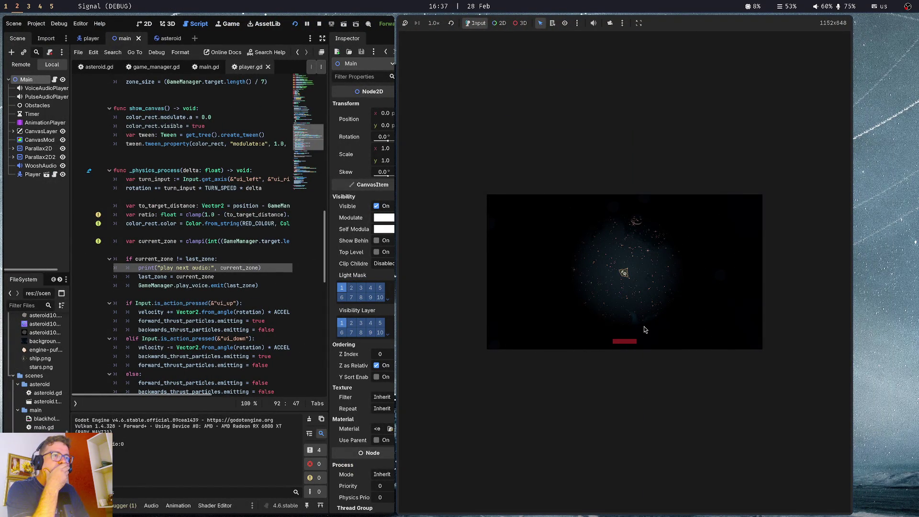
key(Up)
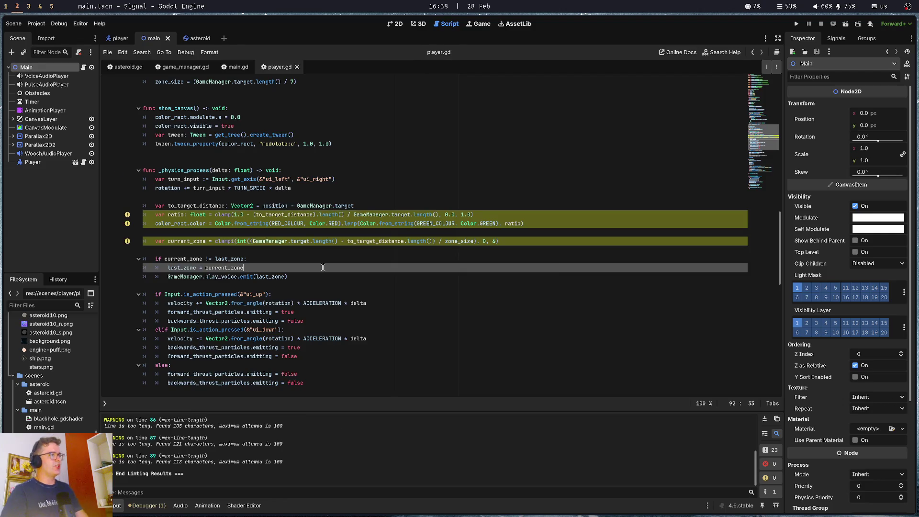
Review the zone_size line reading (GameManager.target.length() / 7), then save with Ctrl+S.
click(312, 249)
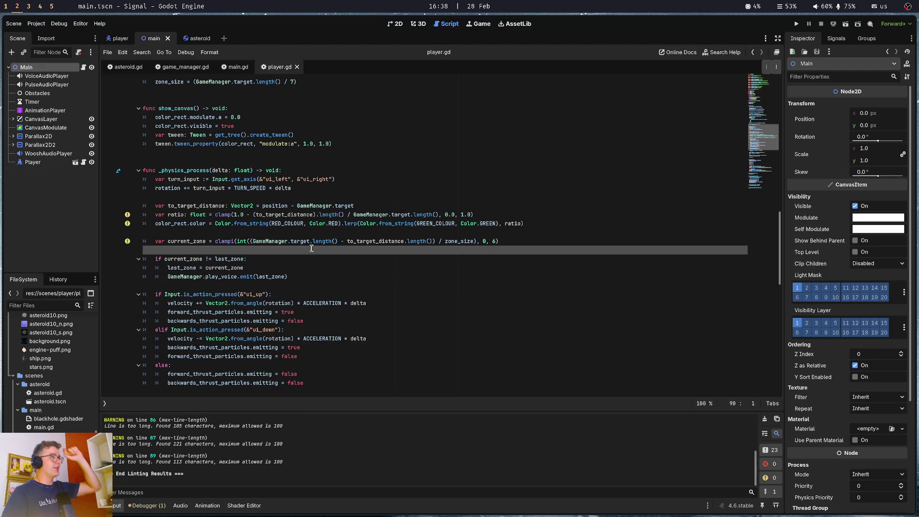
scroll(312, 248, up, 6)
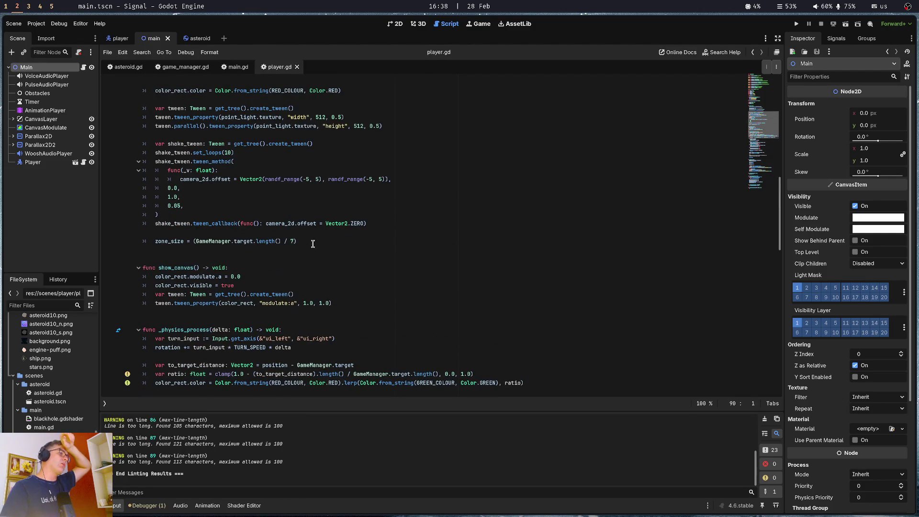
click(321, 238)
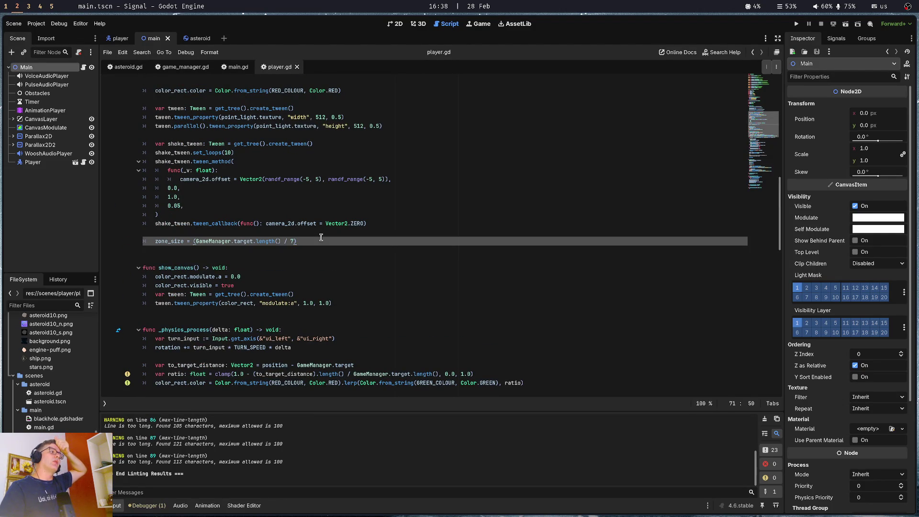
triple_click(168, 241)
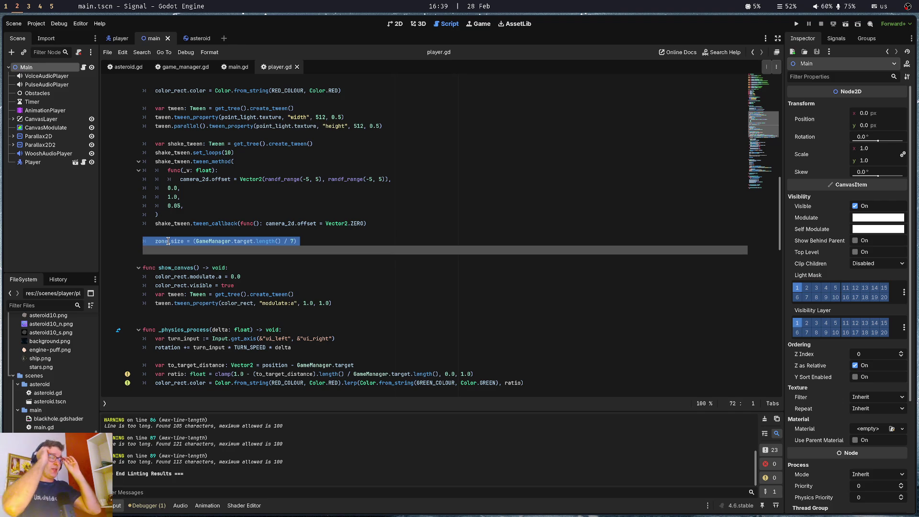
click(158, 214)
key(ctrl+s)
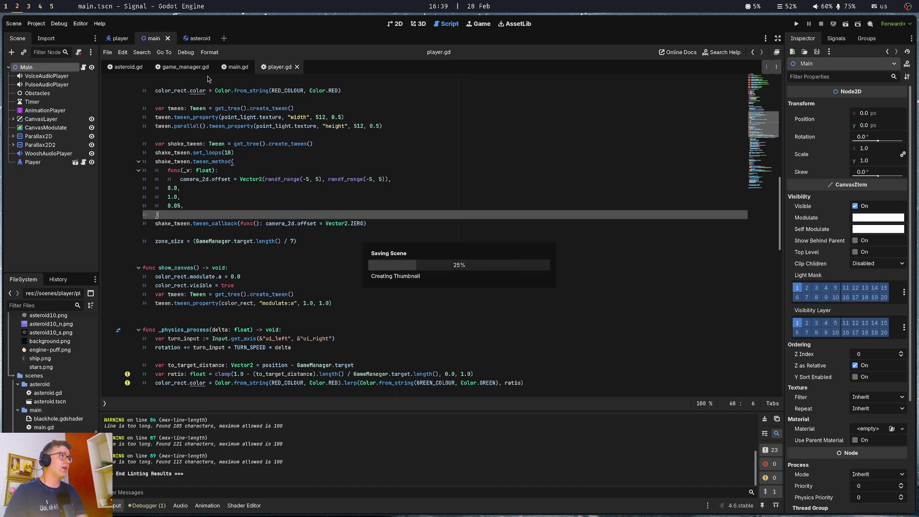
In game_manager.gd, change MAX to 8000.0 and MIN to 6000.0.
click(185, 67)
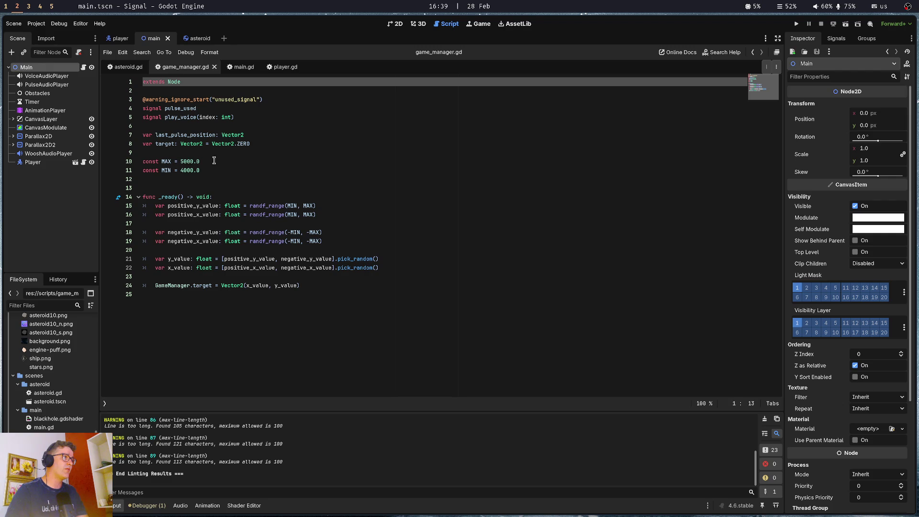
click(187, 158)
key(BackSpace)
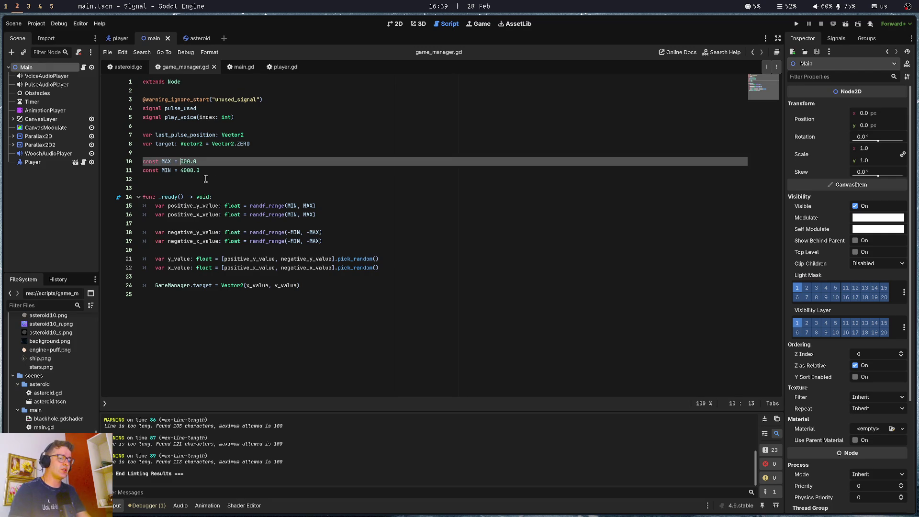
text(8)
key(Down)
key(BackSpace)
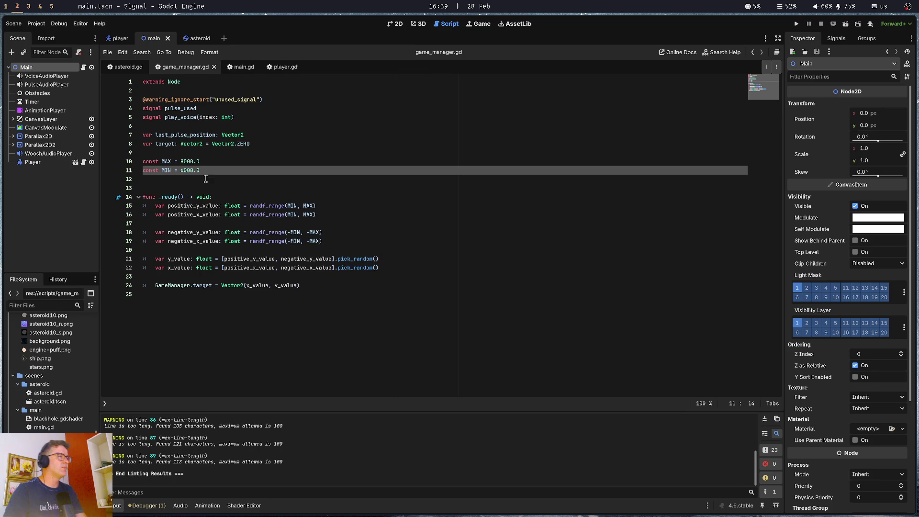
Return to player.gd, undo a stray edit, and launch the game with F5.
click(241, 67)
click(280, 70)
scroll(287, 201, up, 4)
click(314, 205)
key(ctrl+z)
scroll(314, 206, up, 4)
scroll(314, 206, down, 16)
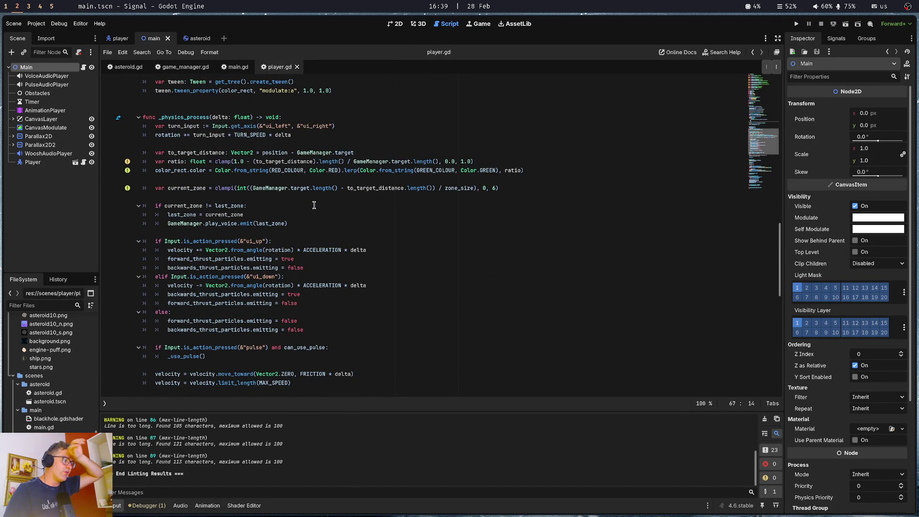
scroll(314, 205, up, 12)
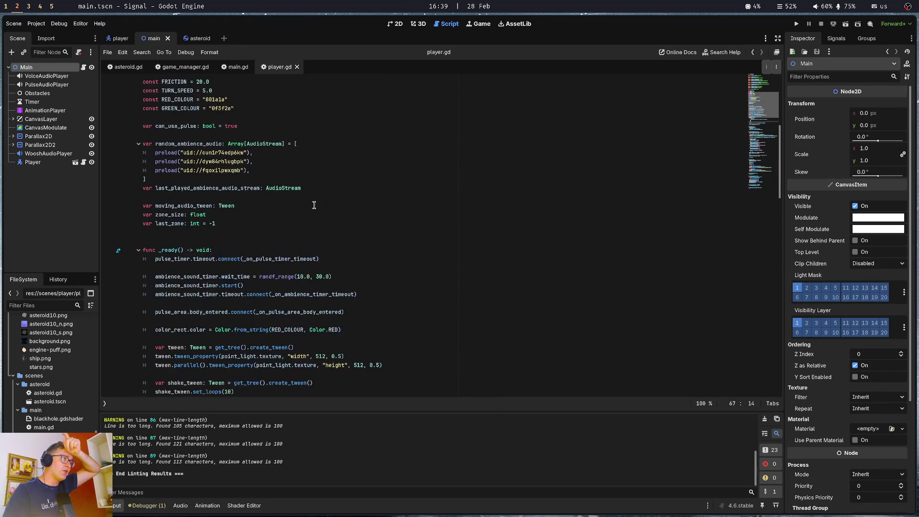
scroll(314, 205, down, 20)
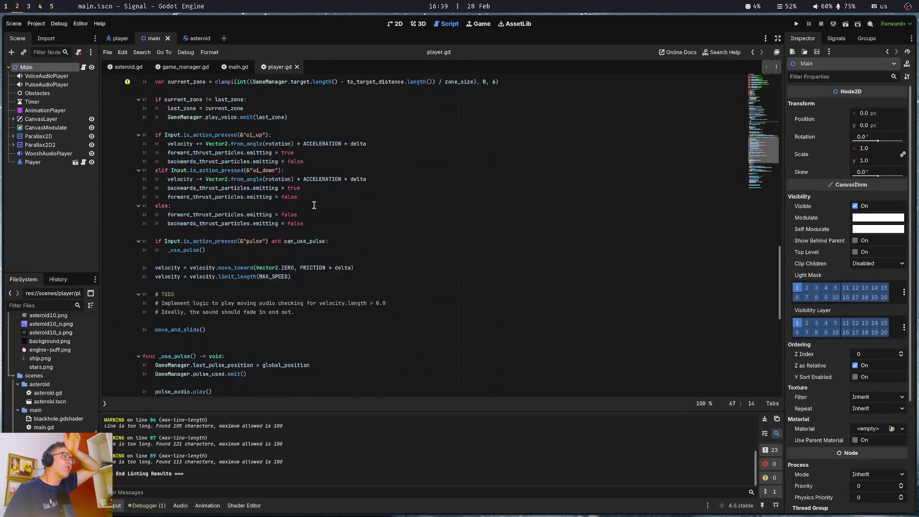
click(314, 206)
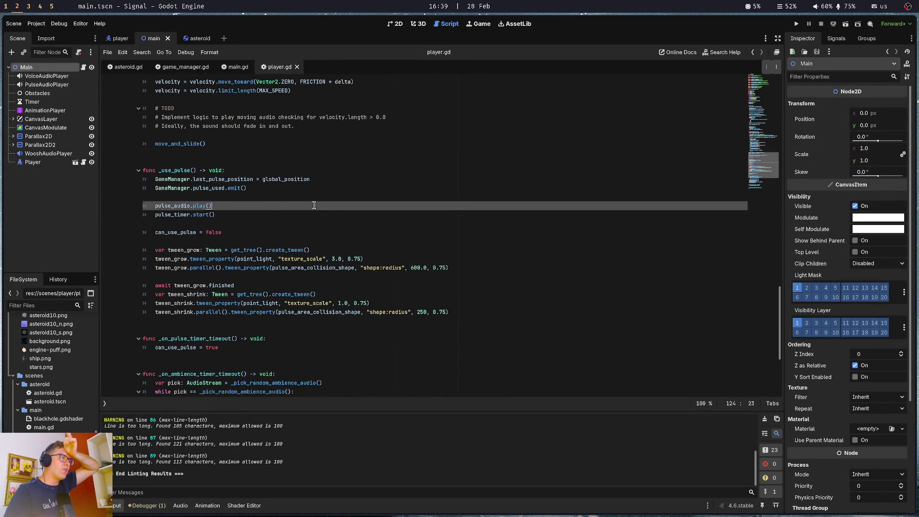
scroll(314, 206, down, 4)
key(F5)
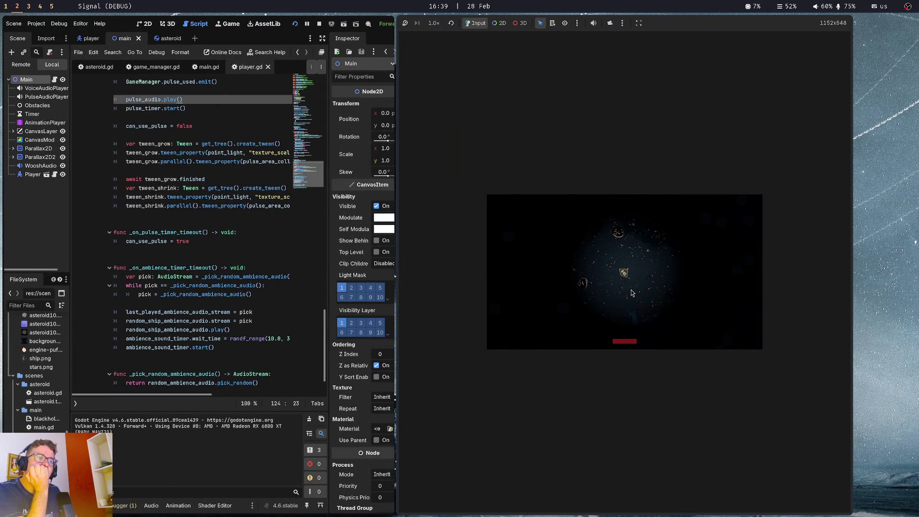
key(w)
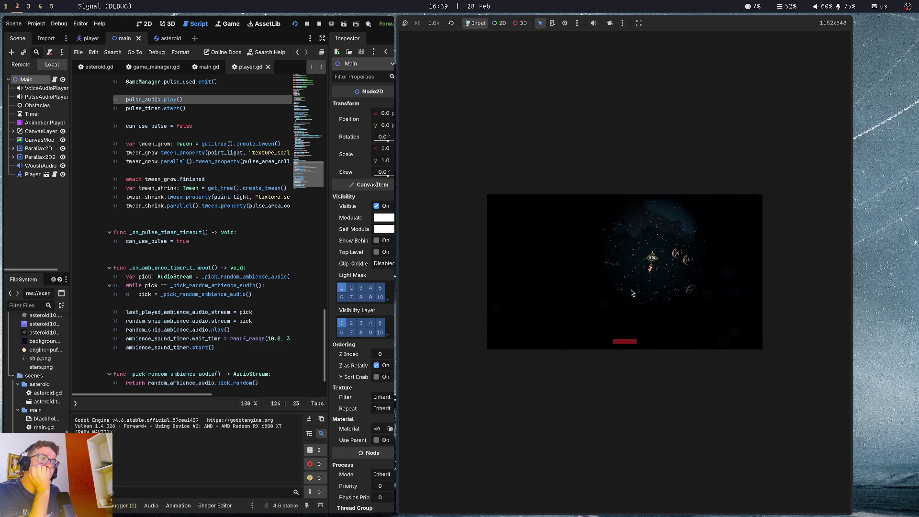
key(space)
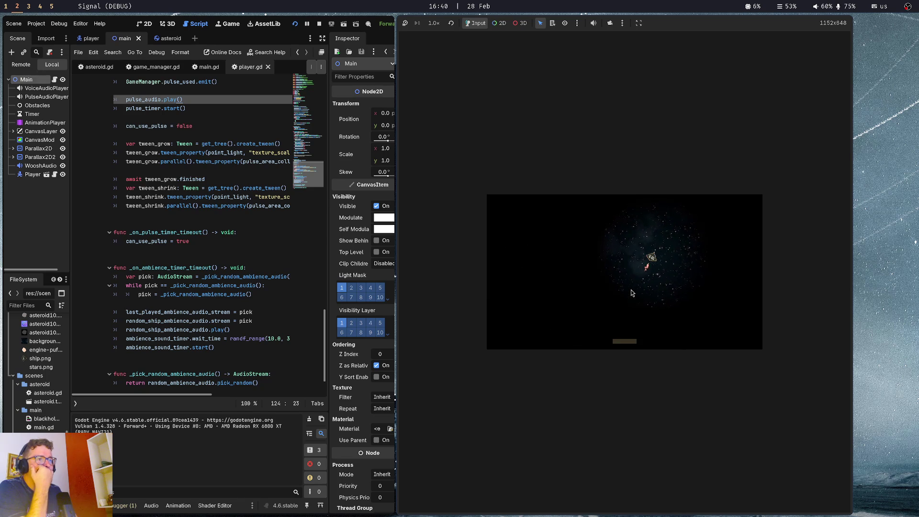
Fire two more light pulses in the running game, then stop the test run.
key(space)
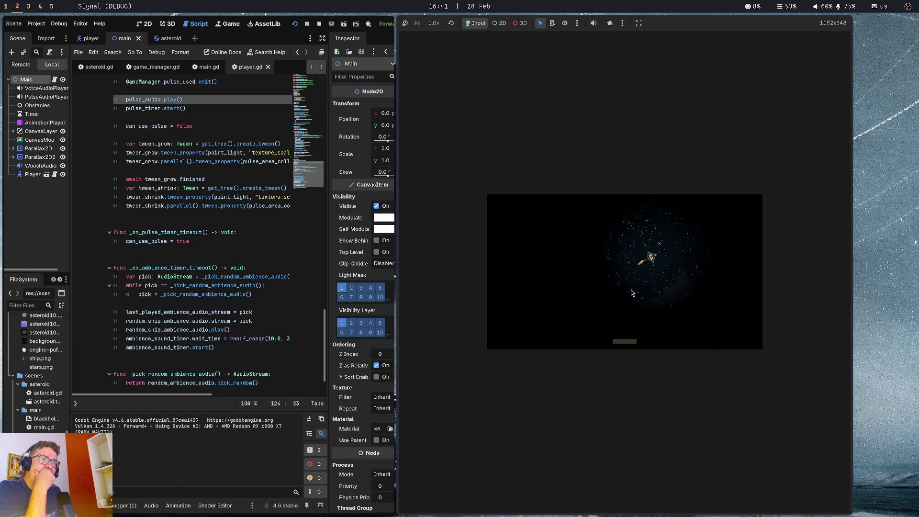
key(space)
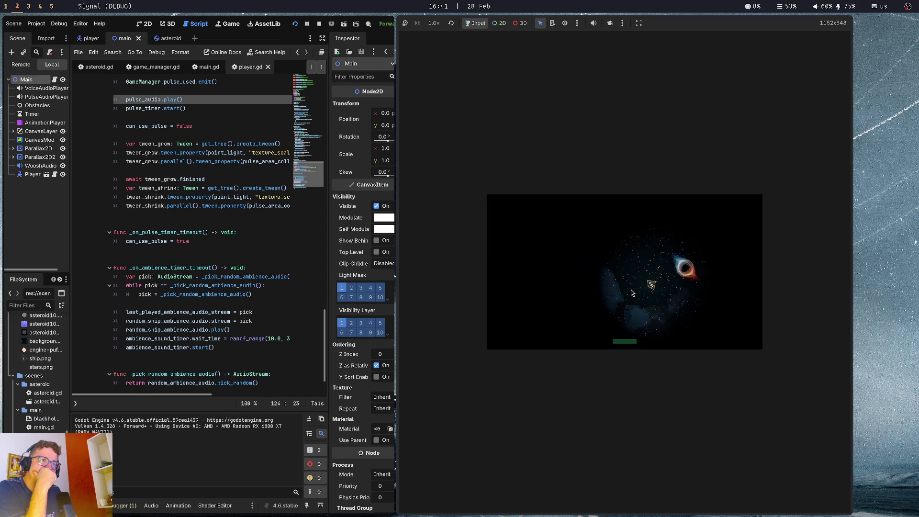
key(F8)
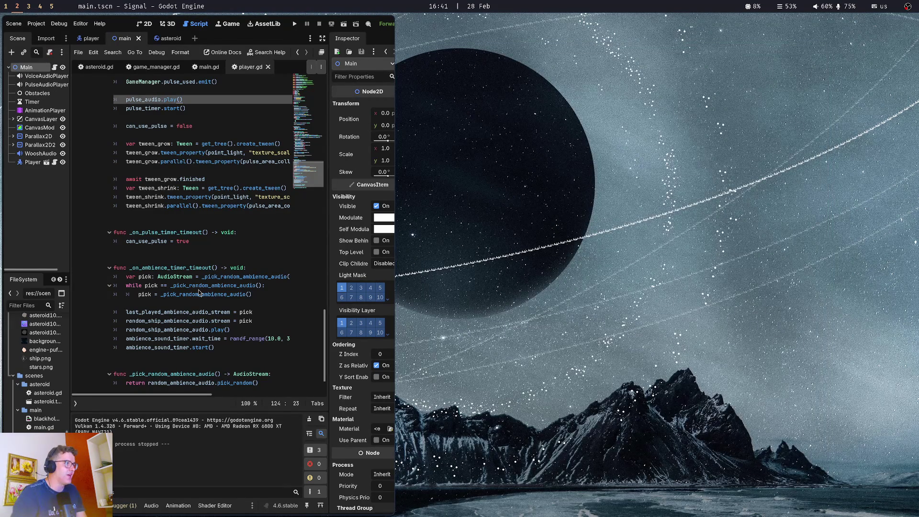
Maximize the editor and set game_manager.gd's target distance constants to MAX 10000.0 and MIN 8000.0.
click(199, 289)
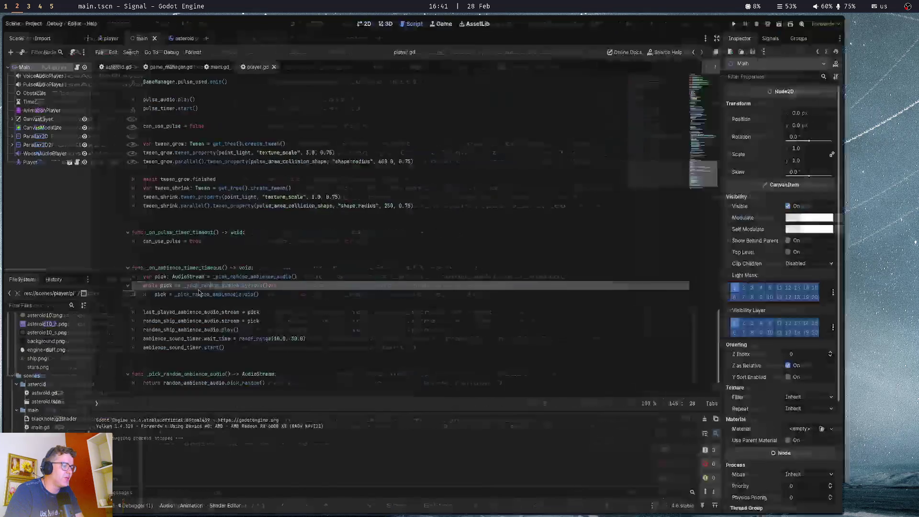
key(super+f)
click(255, 126)
click(180, 69)
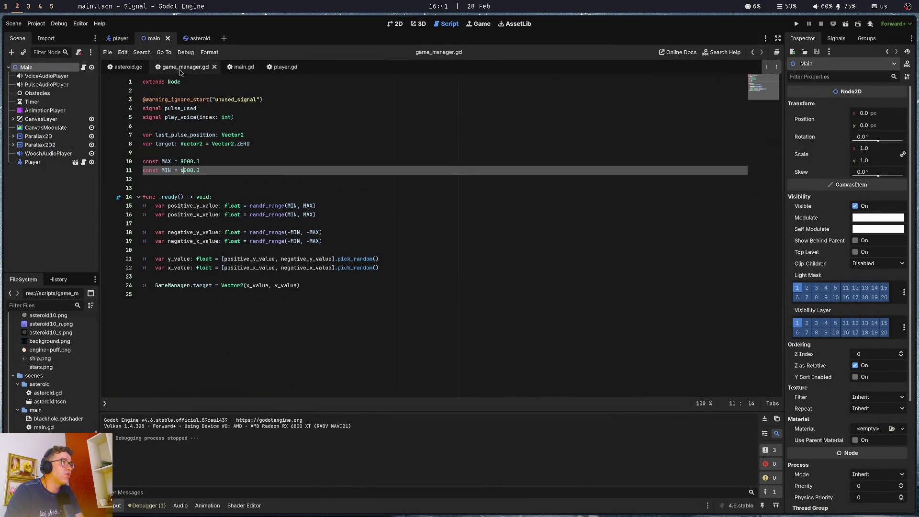
click(183, 161)
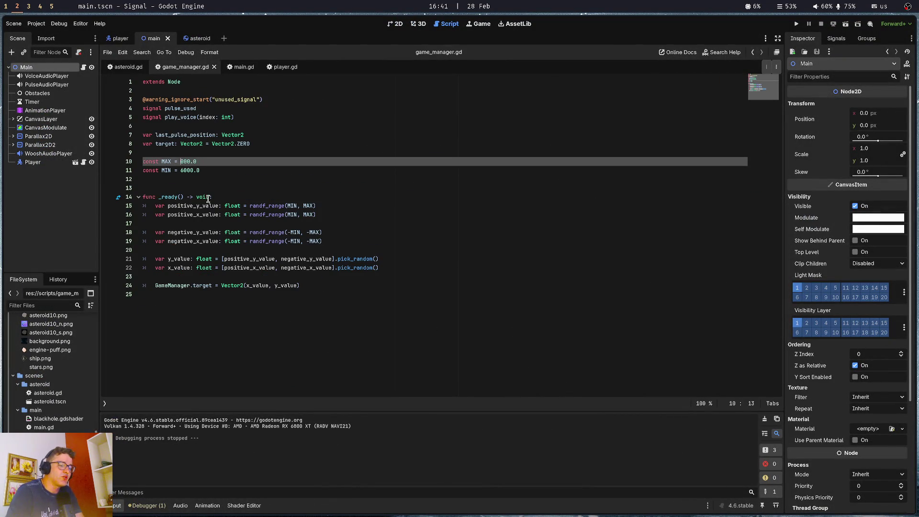
text(10)
key(Down)
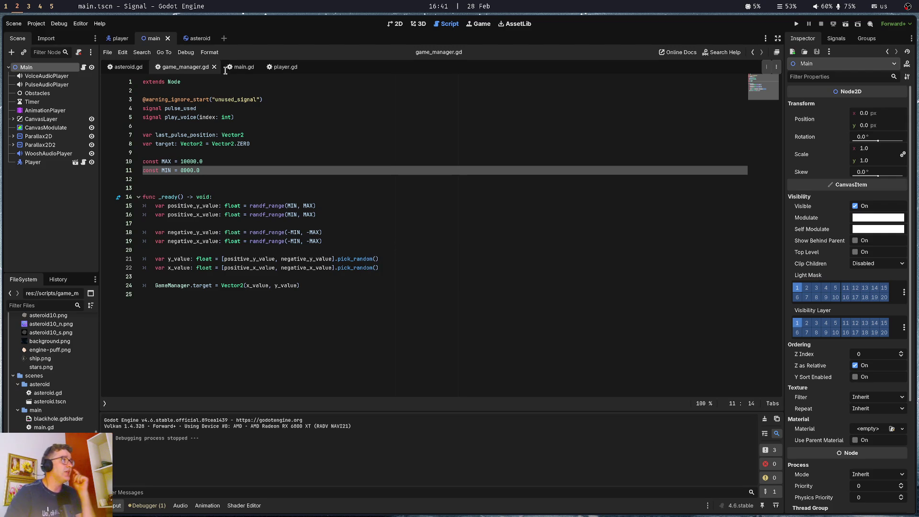
click(123, 70)
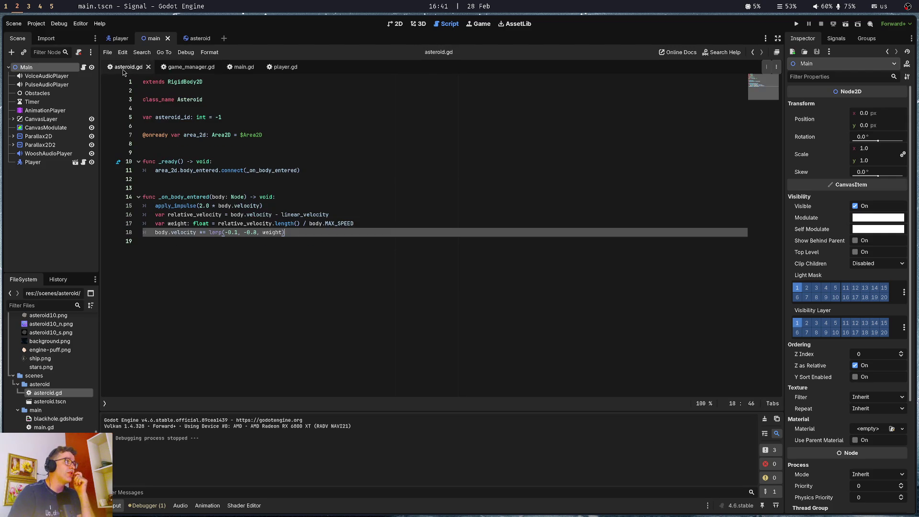
click(188, 70)
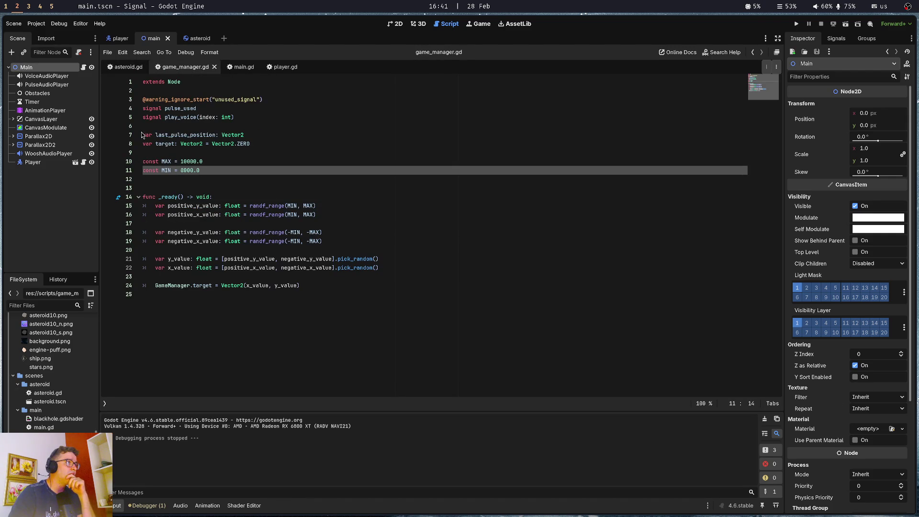
Open main.gd, review the MAX_NUM_ASTEROIDS and ACTIVATION_RADIUS constants, and save.
click(242, 68)
scroll(273, 235, up, 10)
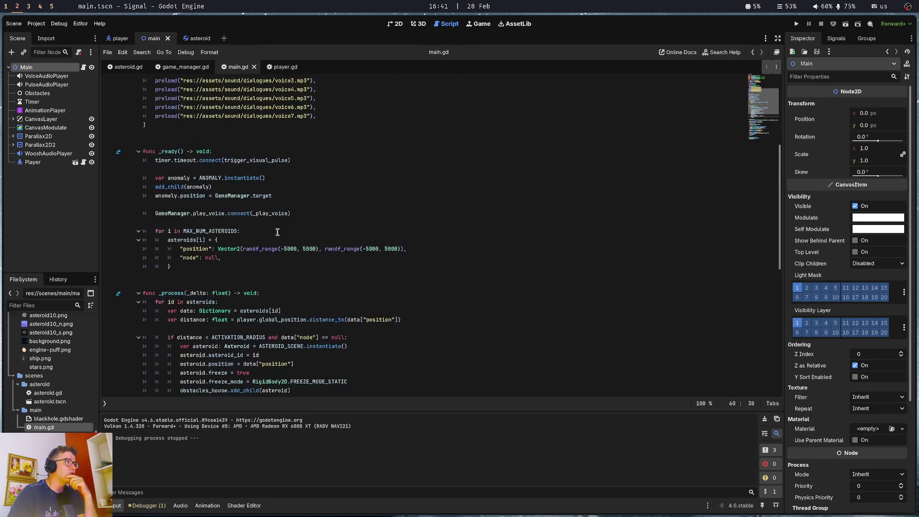
click(196, 196)
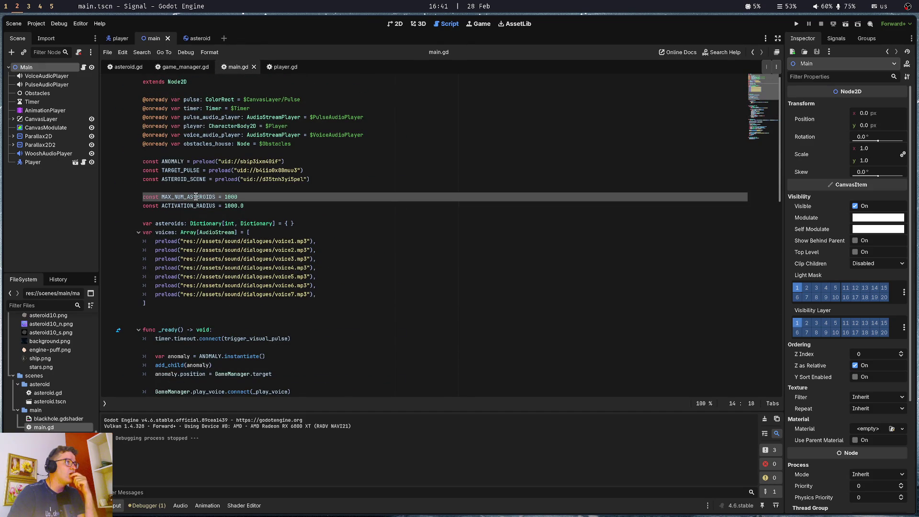
click(200, 206)
click(232, 199)
click(239, 186)
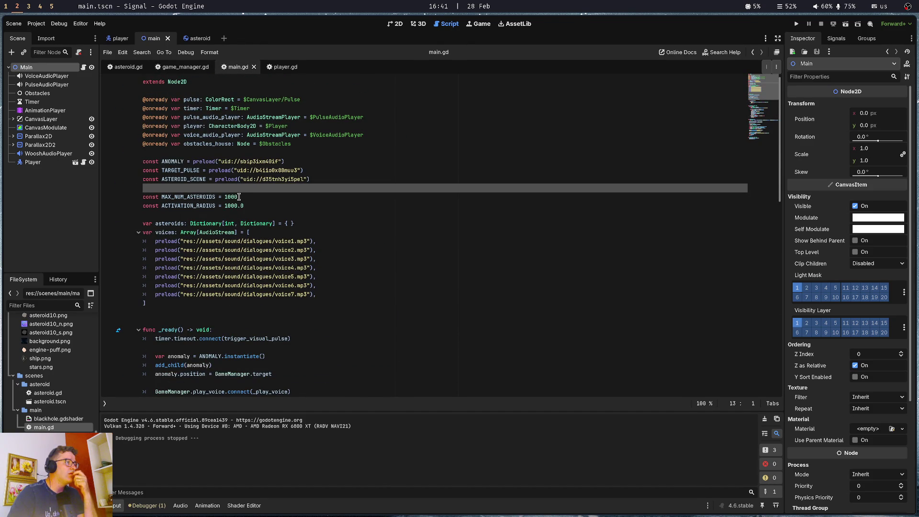
click(240, 197)
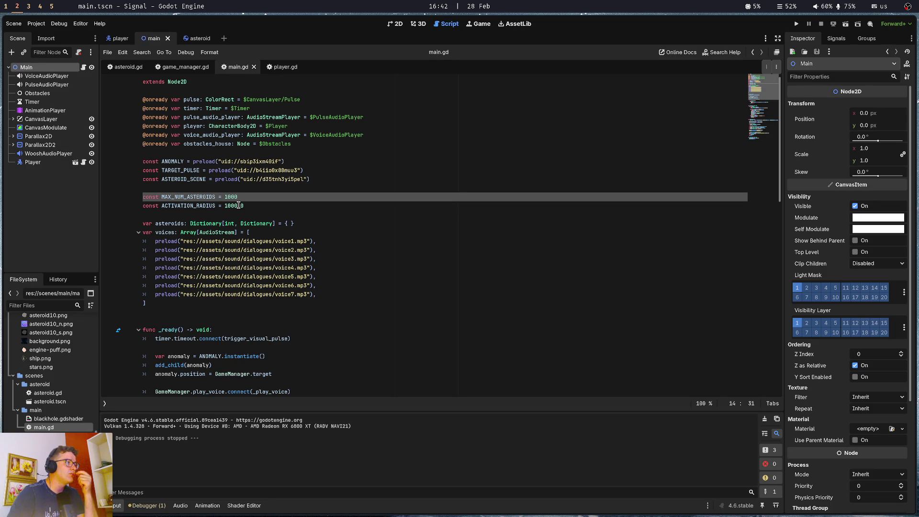
scroll(238, 206, down, 6)
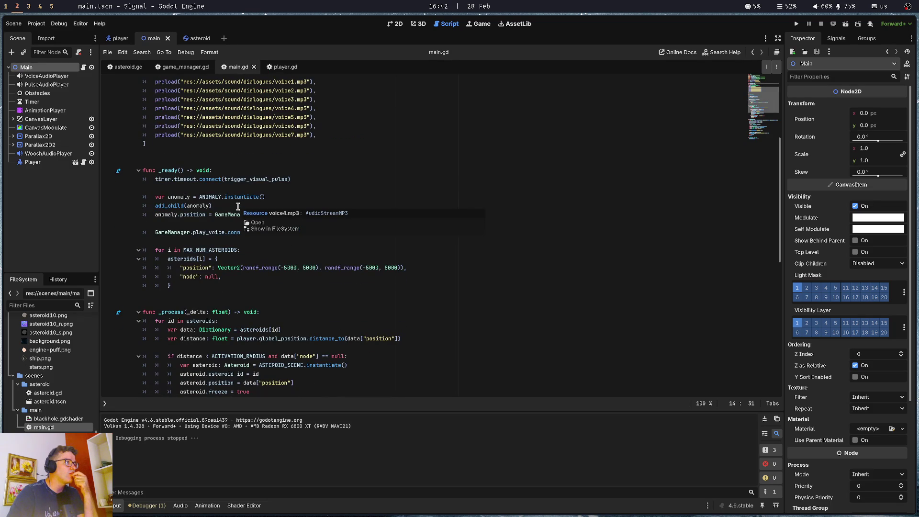
click(288, 267)
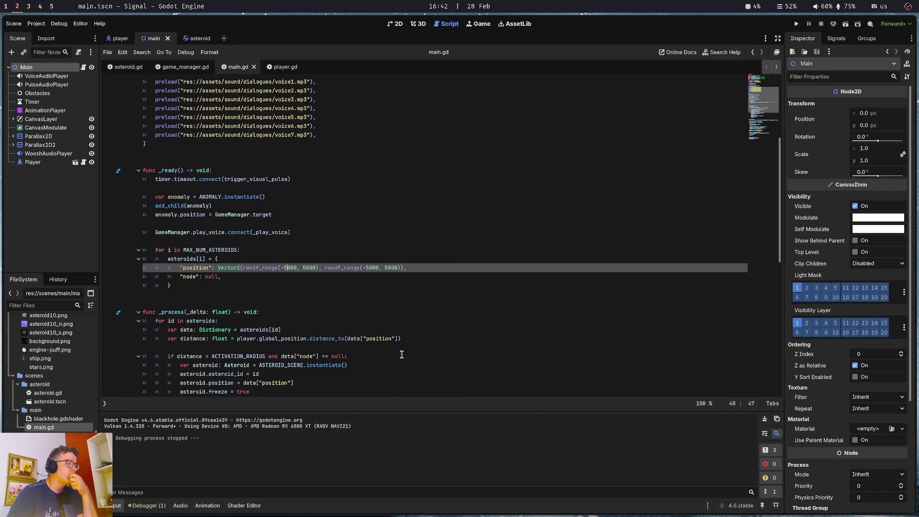
scroll(401, 355, up, 6)
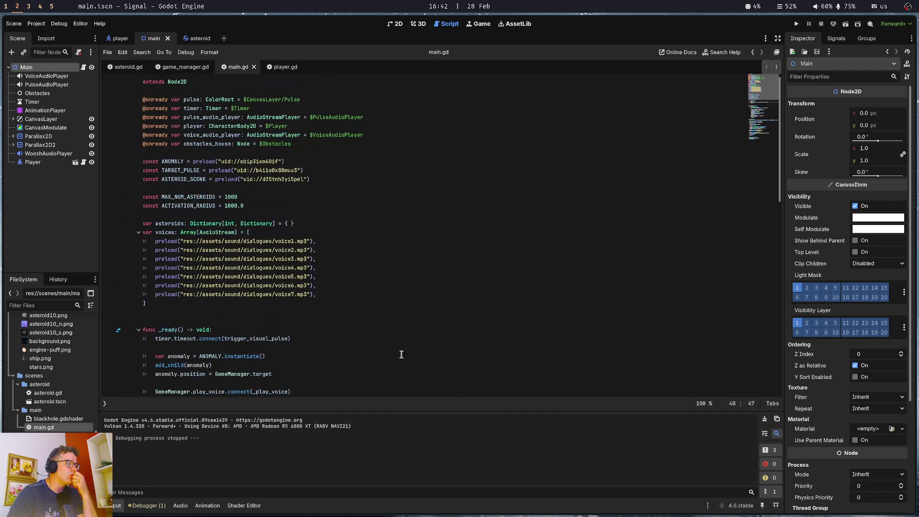
click(229, 198)
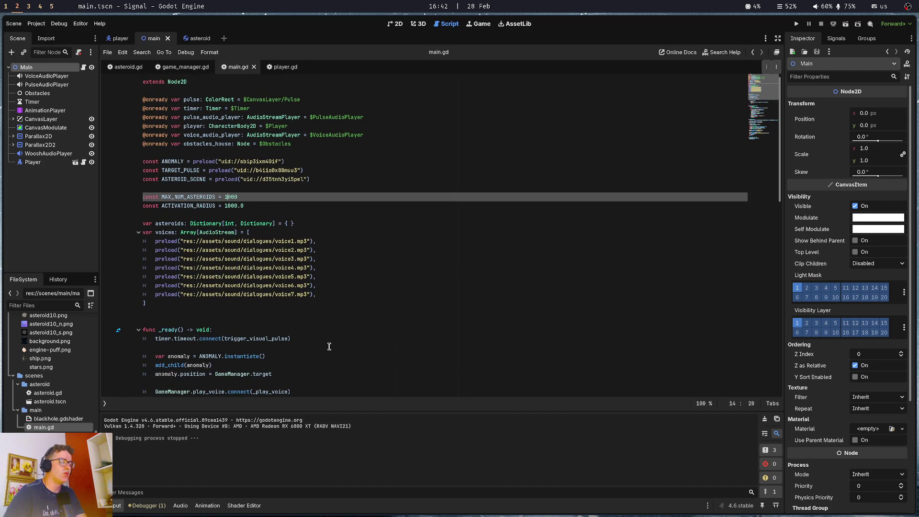
key(ctrl+s)
Change the asteroid position randf_range calls to -10000..10000 on both axes and save main.gd.
scroll(317, 305, down, 14)
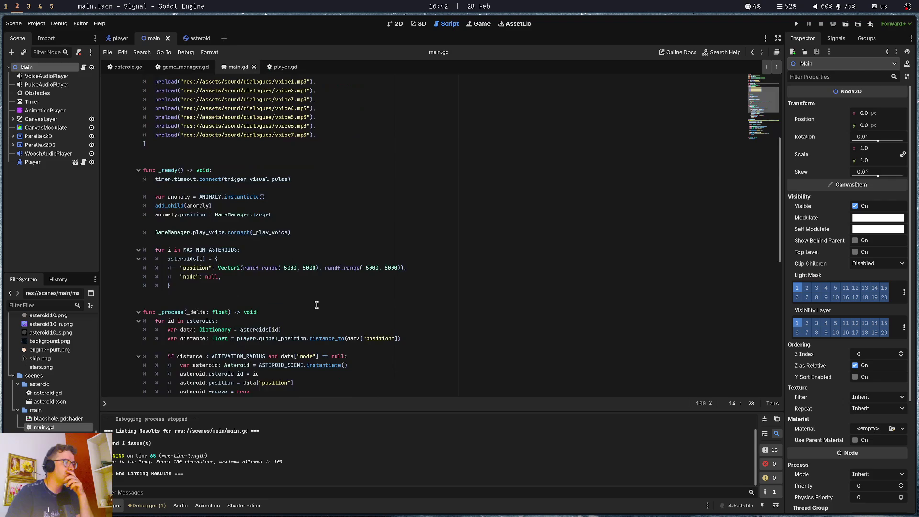
scroll(287, 320, down, 5)
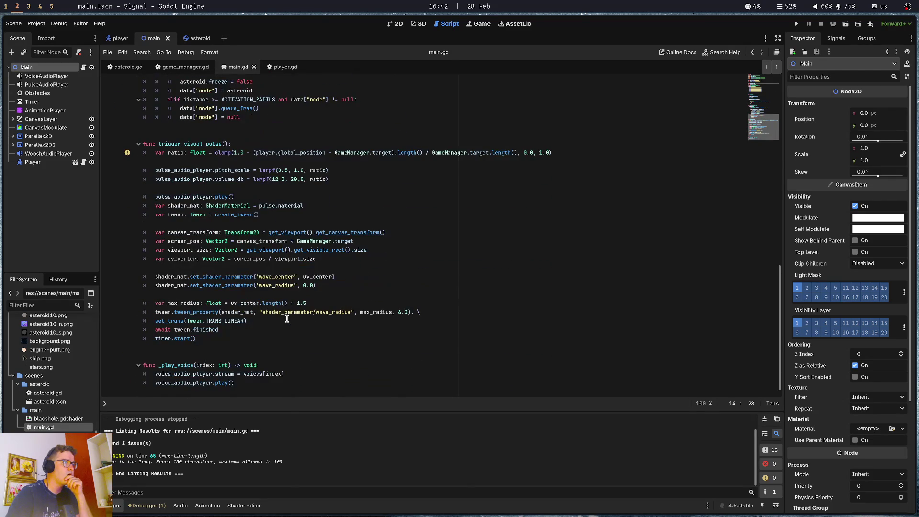
scroll(302, 291, up, 9)
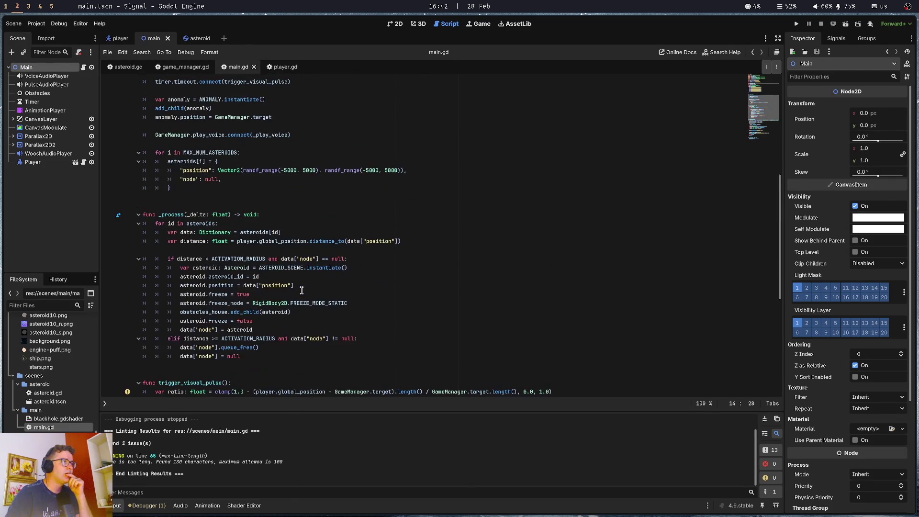
click(287, 170)
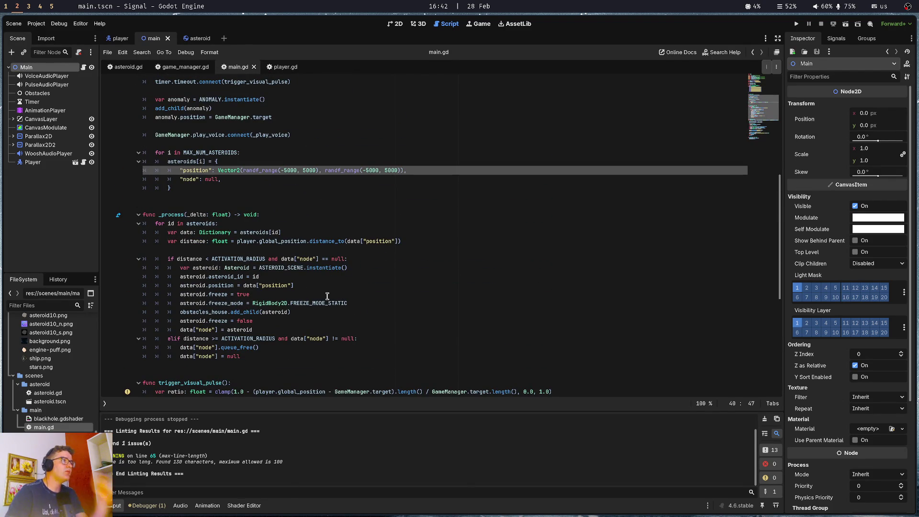
key(Delete)
key(Delete)
key(Delete)
text(10000)
key(Delete)
text(10)
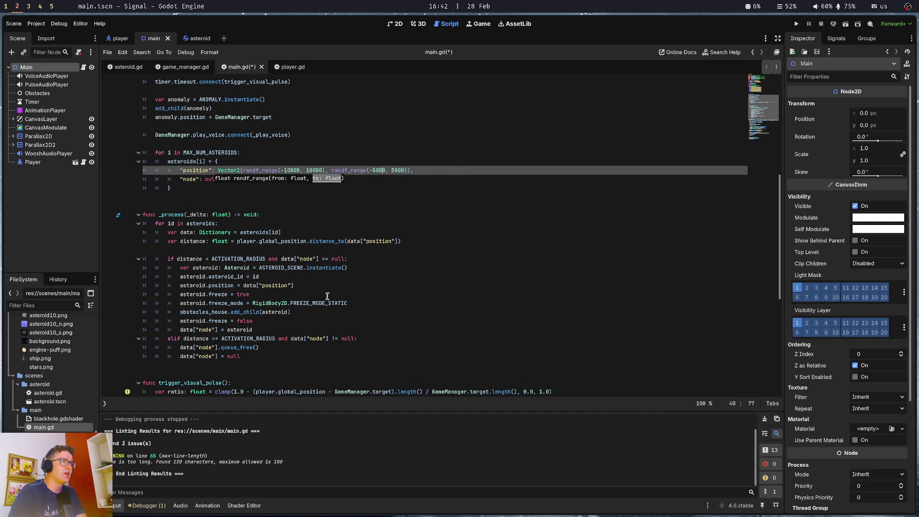
text(10)
key(Right)
key(Right)
key(Right)
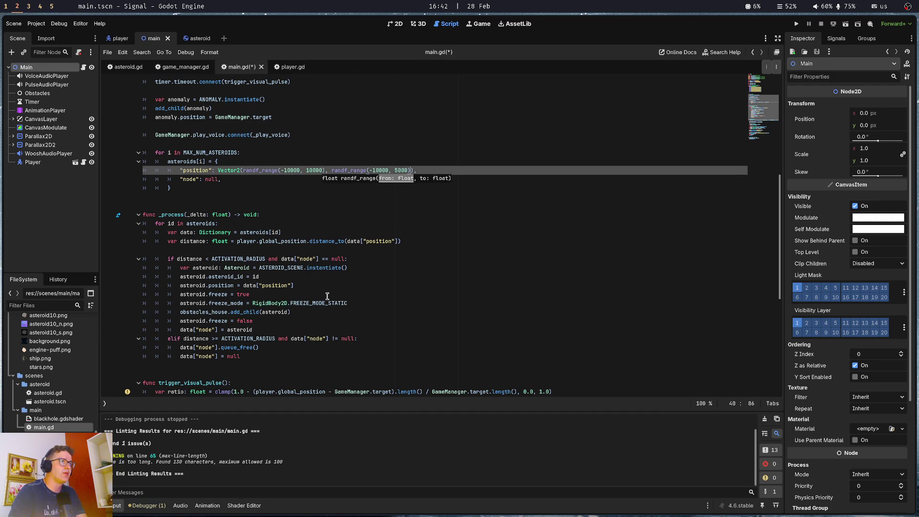
key(ctrl+s)
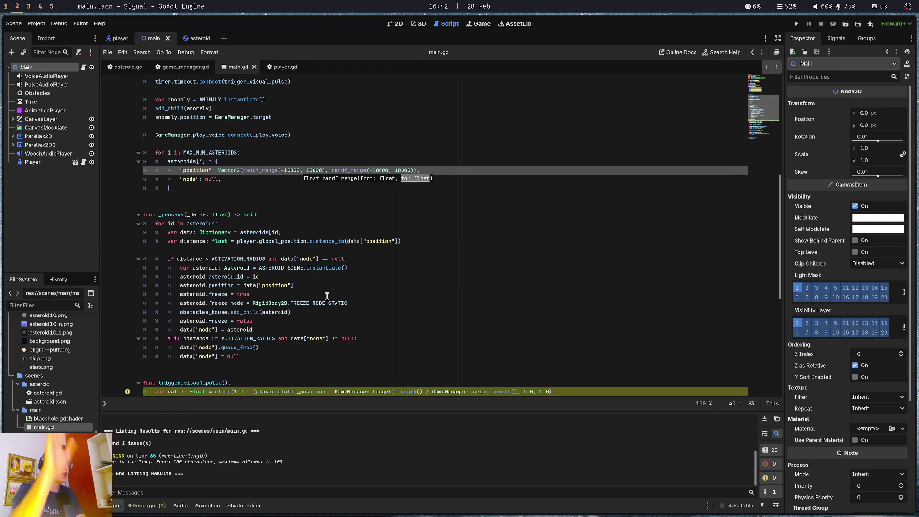
Test-run the game with the wider asteroid field, stop it, and open a terminal beside Godot.
click(283, 372)
key(F5)
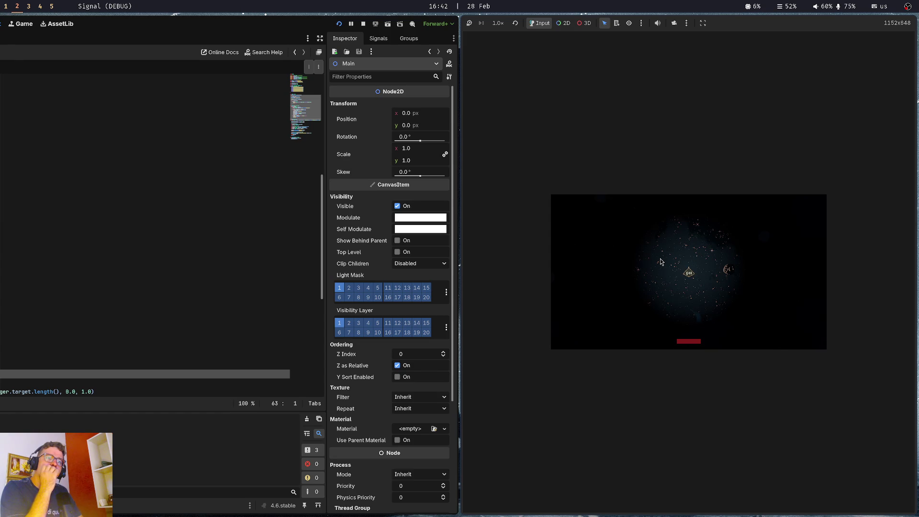
key(F8)
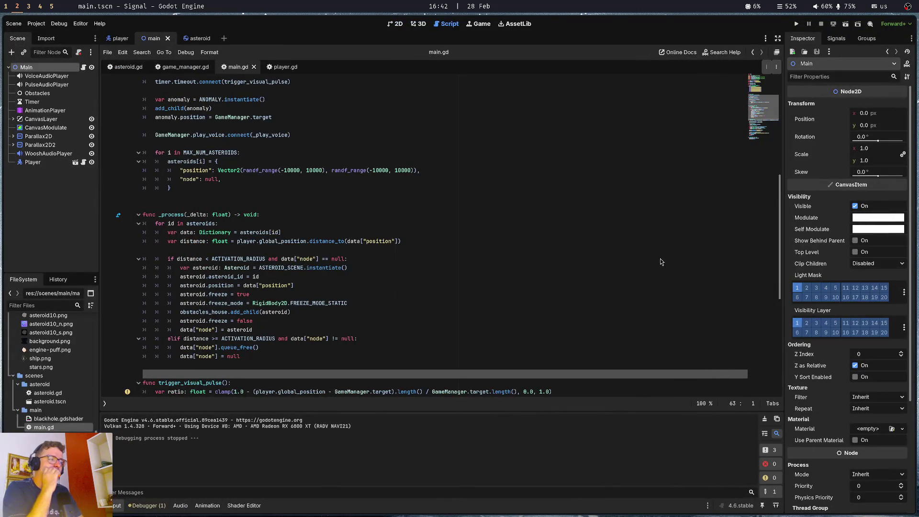
key(super+Return)
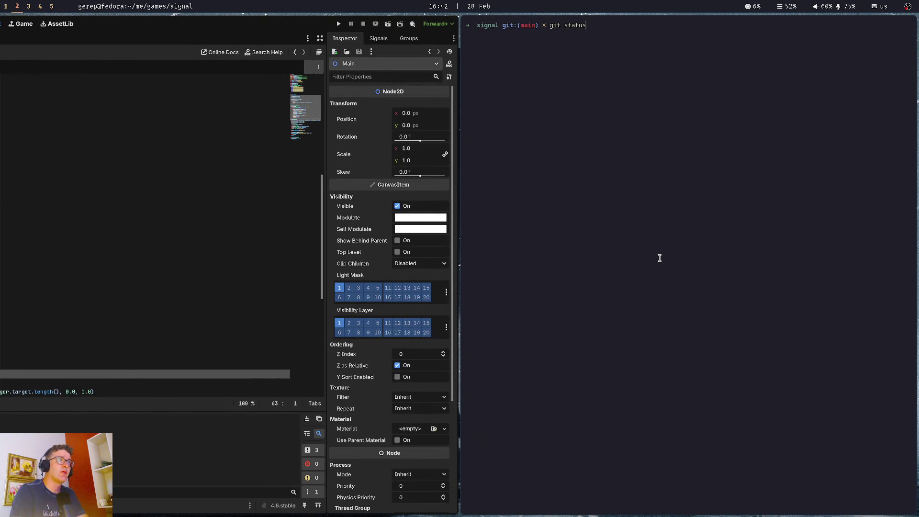
key(Return)
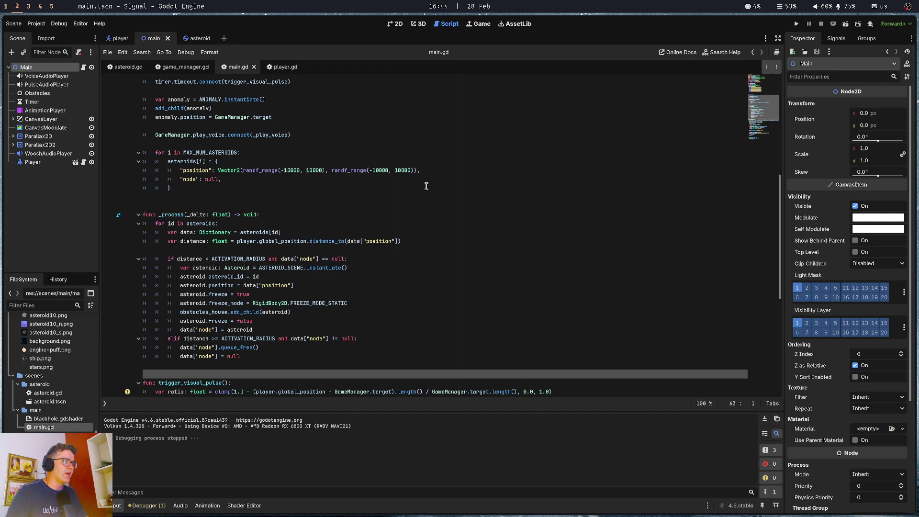
key(ctrl+alt+f)
key(Escape)
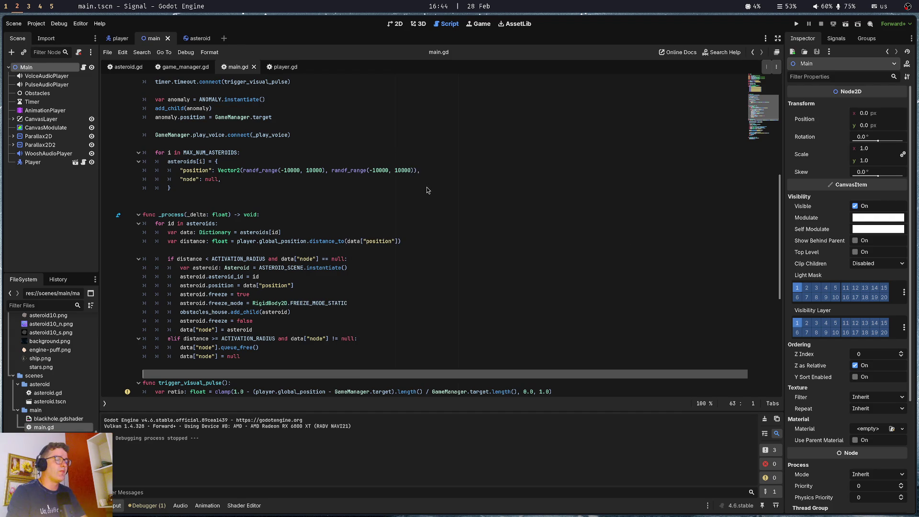
Quick-open anomaly.tscn and attach a new anomaly.gd script to the Anomaly node.
key(alt+shift+o)
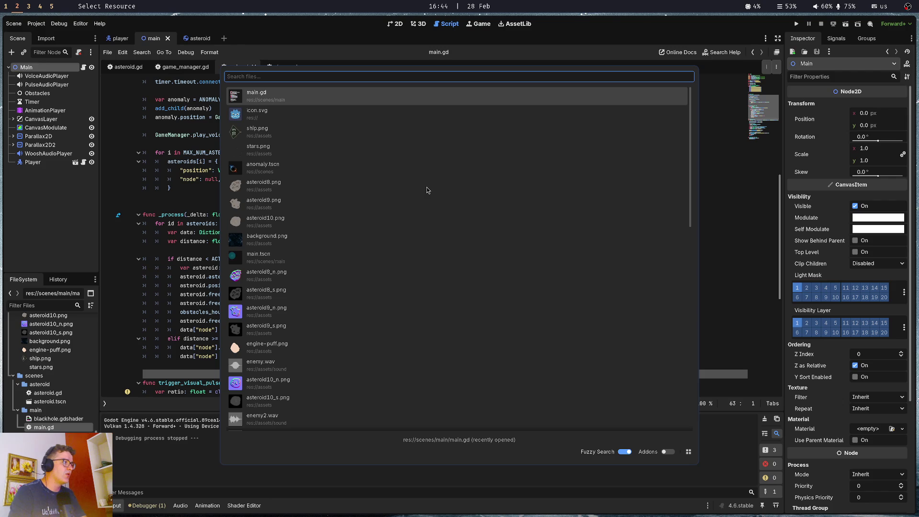
text(ano)
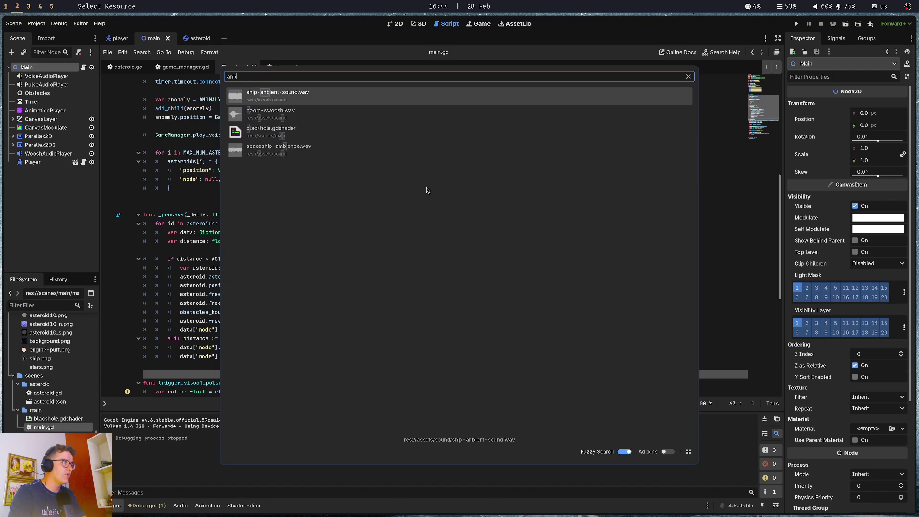
key(Return)
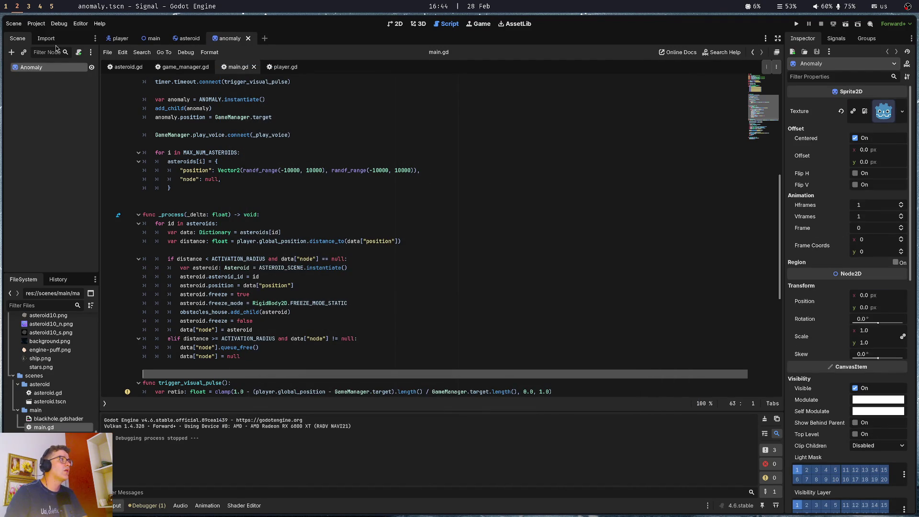
click(244, 134)
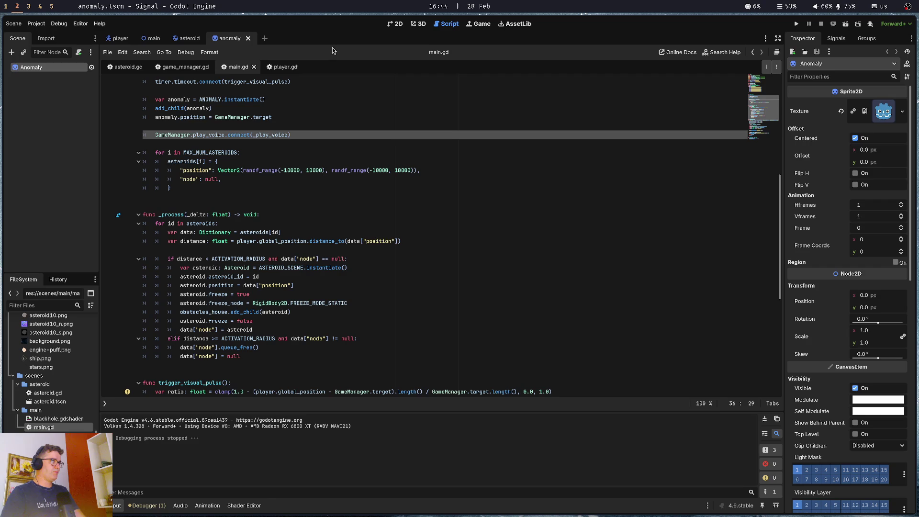
click(401, 28)
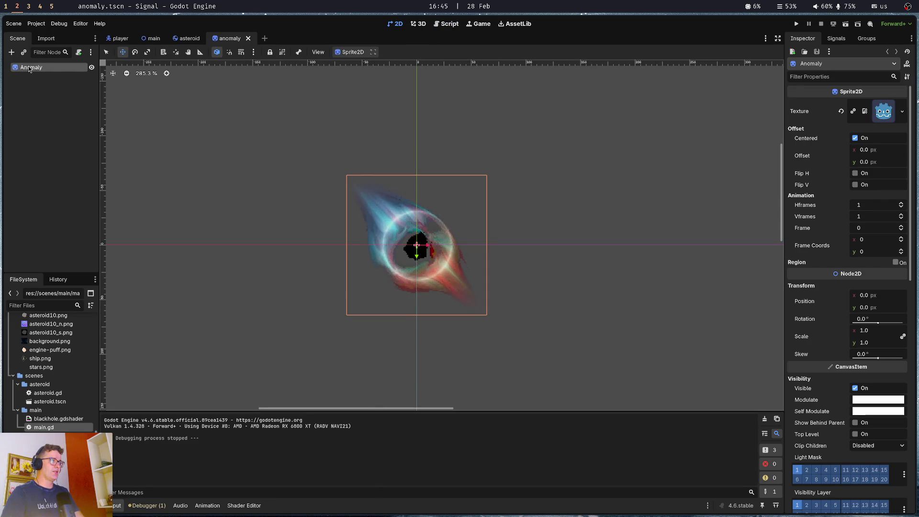
click(78, 51)
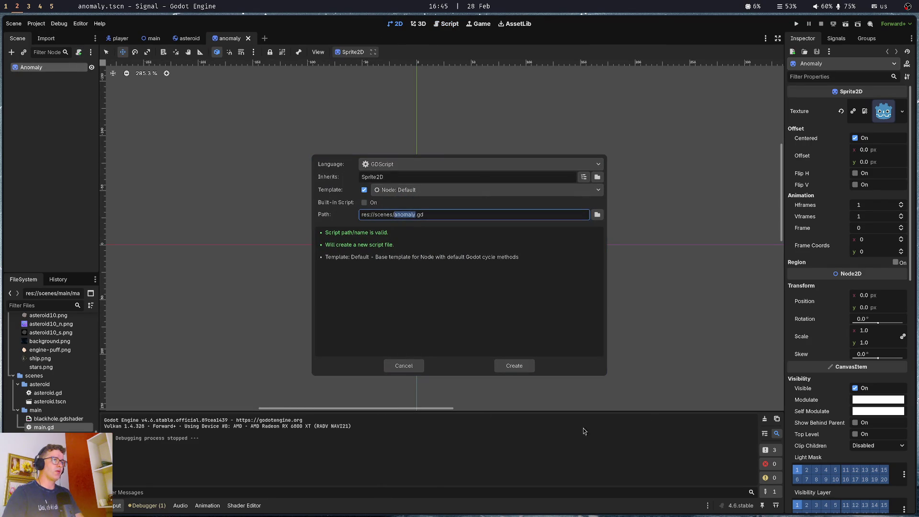
click(514, 366)
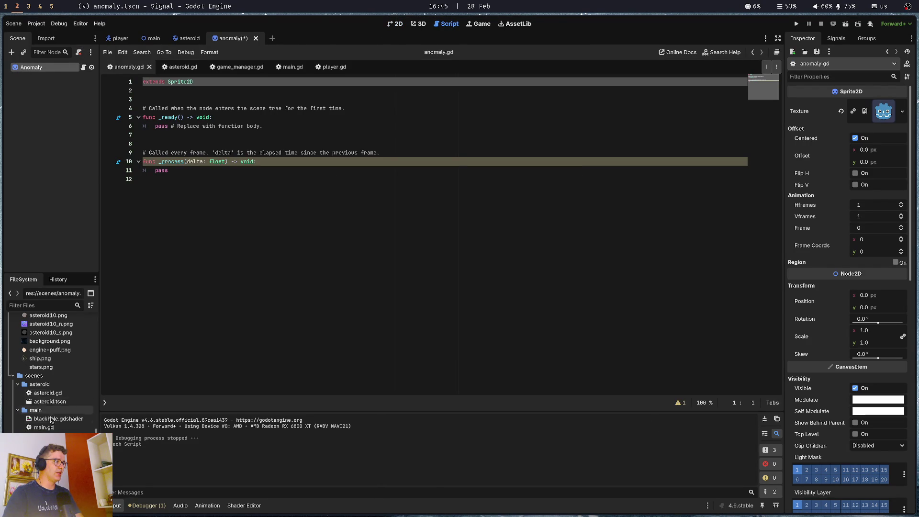
Create a scenes/anomaly folder, move anomaly.tscn and anomaly.gd into it, then save and close the script.
scroll(18, 411, up, 2)
scroll(18, 411, up, 2)
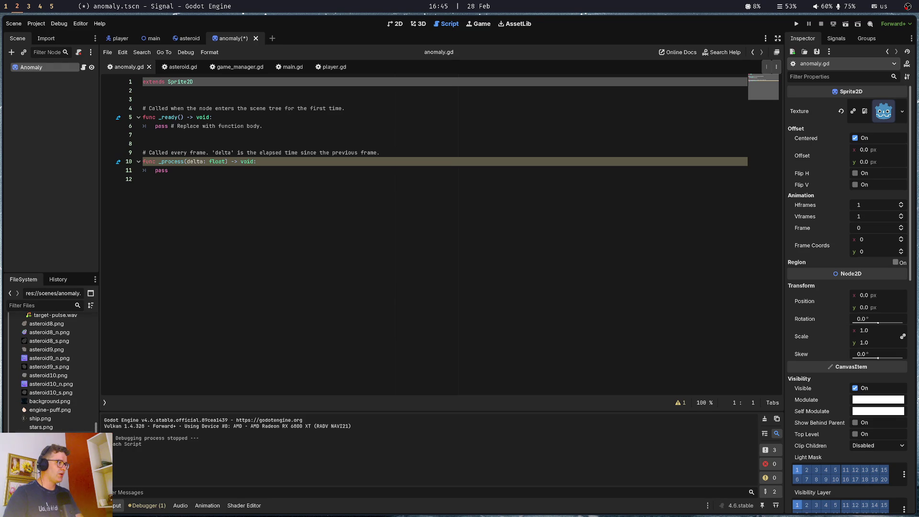
right_click(39, 410)
mouse_move(96, 376)
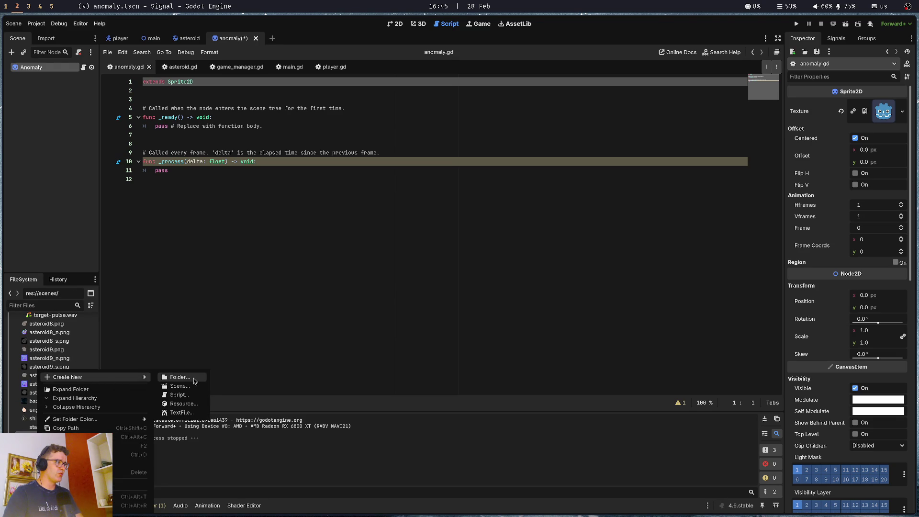
click(180, 377)
text(anomal)
key(Return)
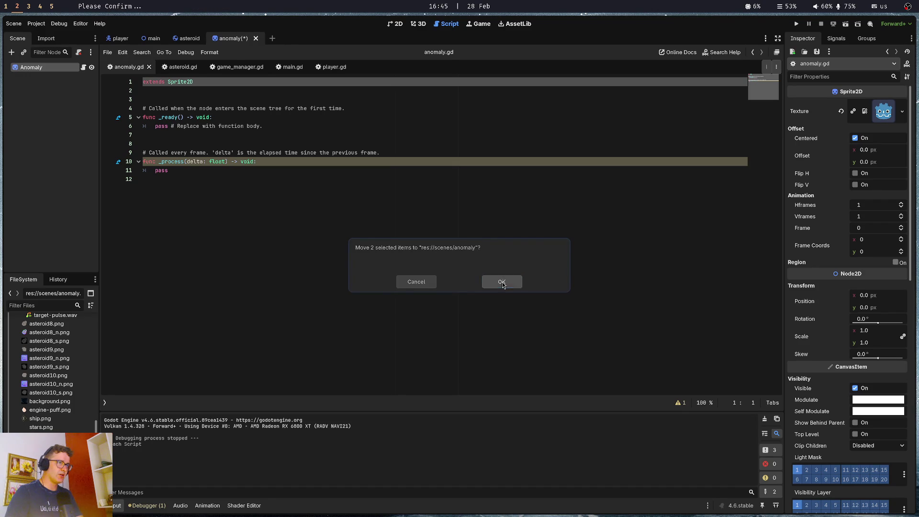
click(495, 281)
click(352, 286)
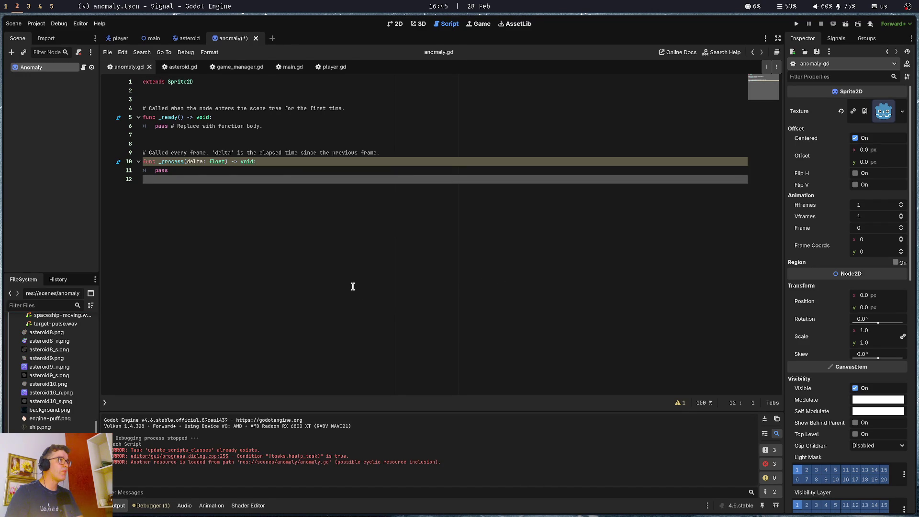
key(ctrl+w)
key(ctrl+s)
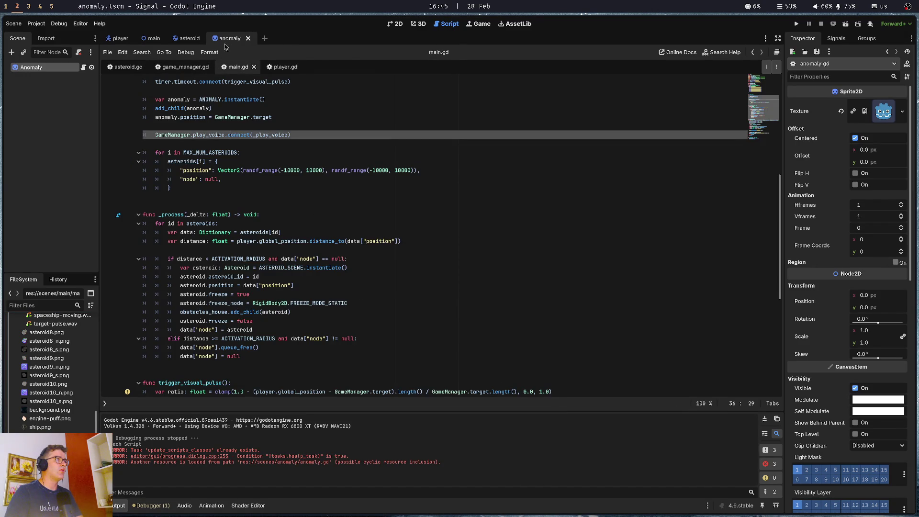
Strip the template comments and blank lines from anomaly.gd and save it.
click(312, 181)
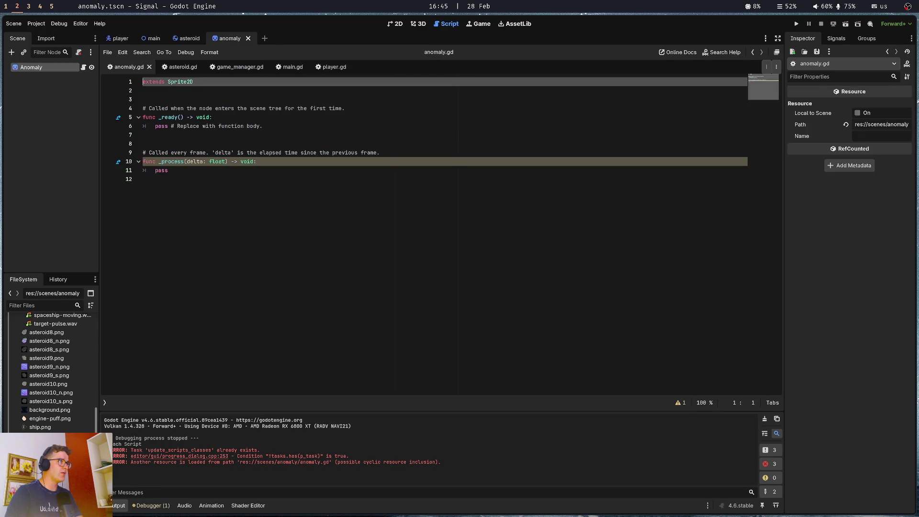
click(207, 100)
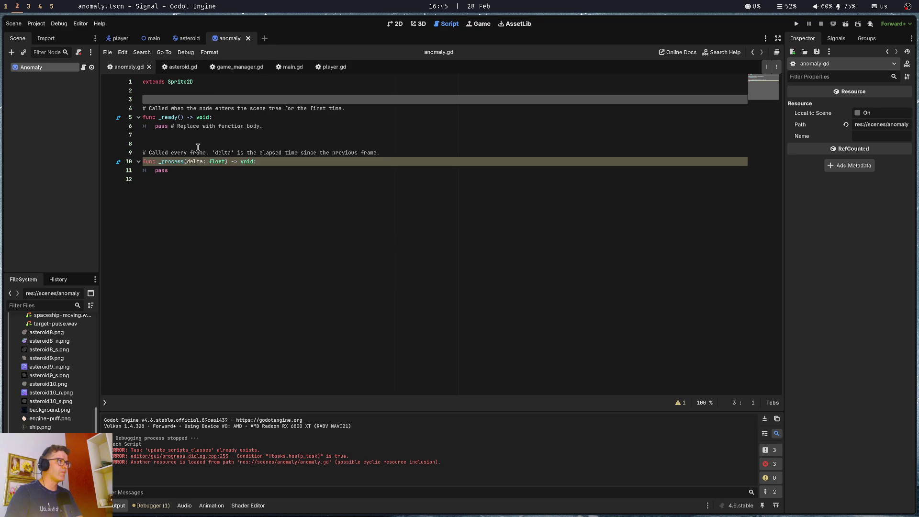
click(198, 152)
key(ctrl+shift+k)
click(211, 108)
key(ctrl+shift+k)
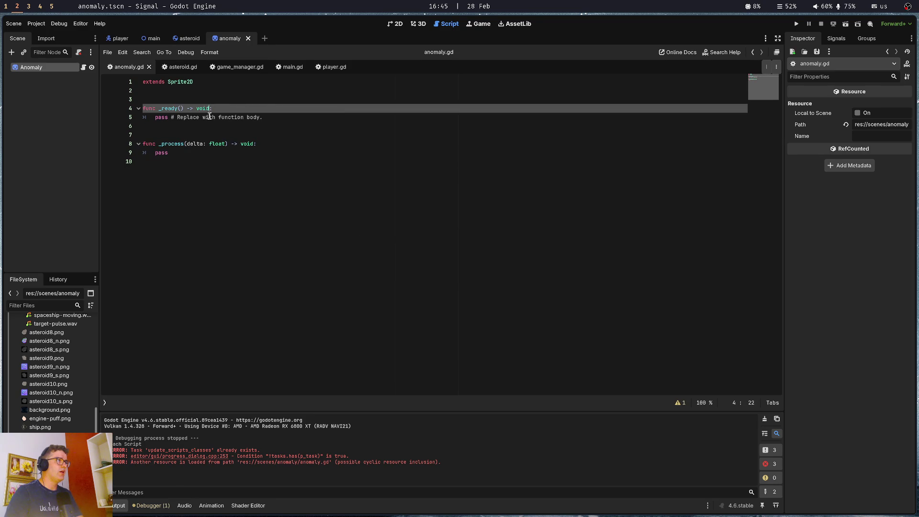
click(190, 98)
key(ctrl+shift+k)
key(ctrl+s)
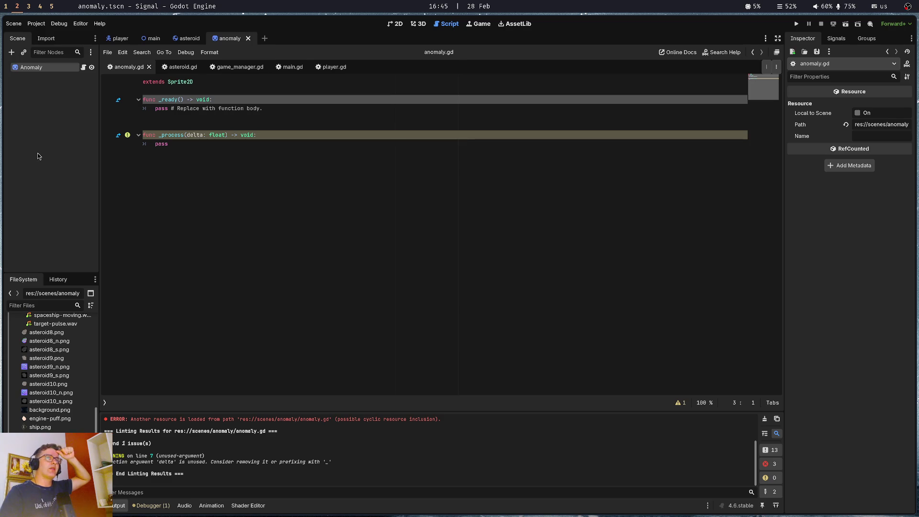
Select the Anomaly node and bring up the Create New Node dialog with Ctrl+A.
click(14, 69)
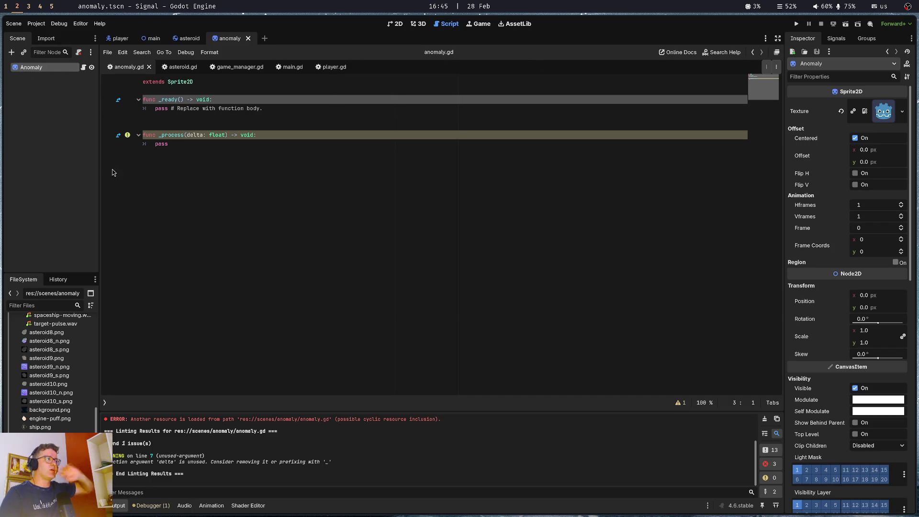
click(67, 146)
key(ctrl+a)
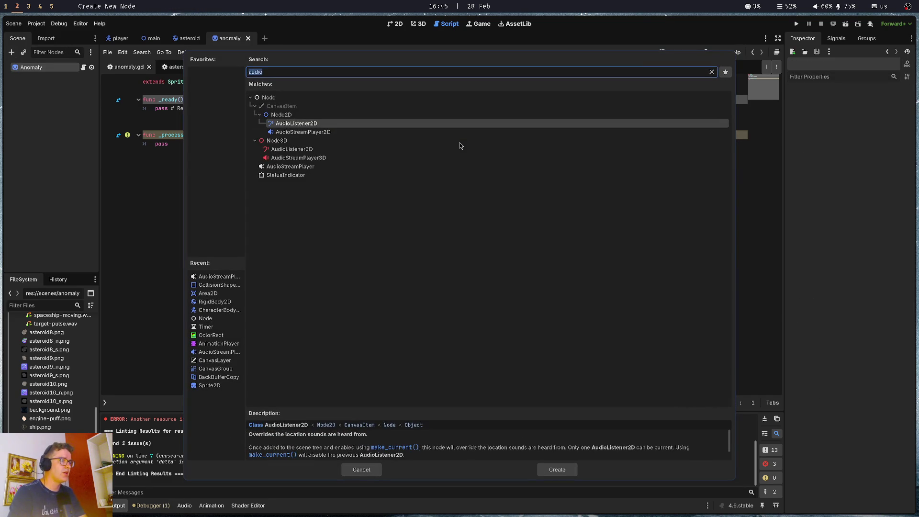
Add a trial RigidBody2D under Anomaly, then delete it and save the anomaly scene.
text(ri)
key(Return)
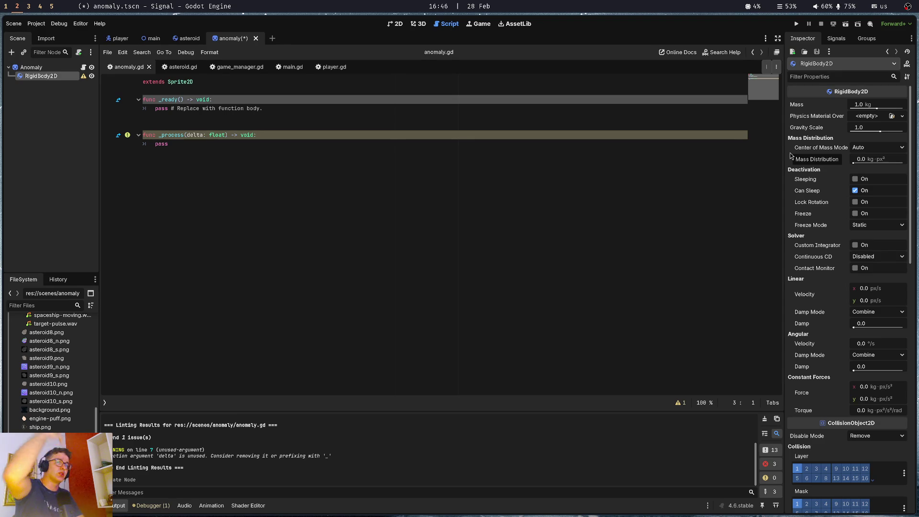
click(40, 82)
click(40, 77)
key(Delete)
key(Return)
key(ctrl+s)
click(237, 108)
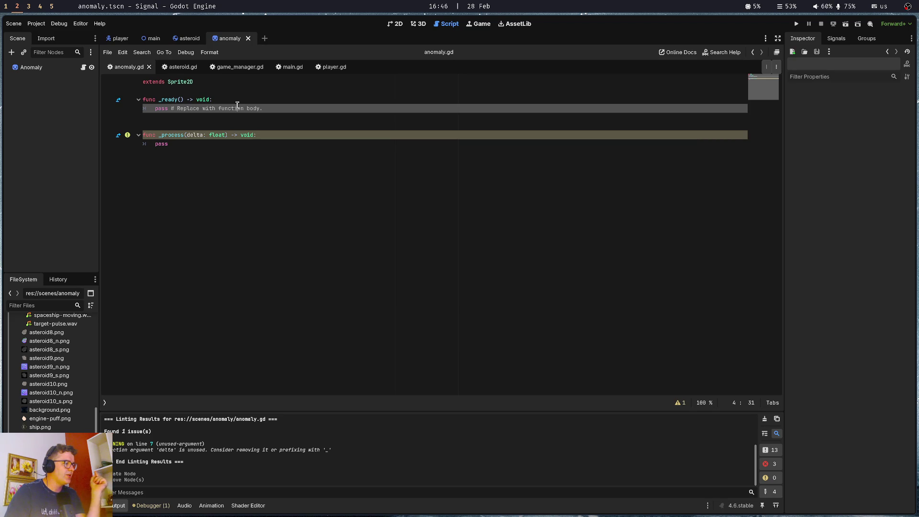
click(241, 126)
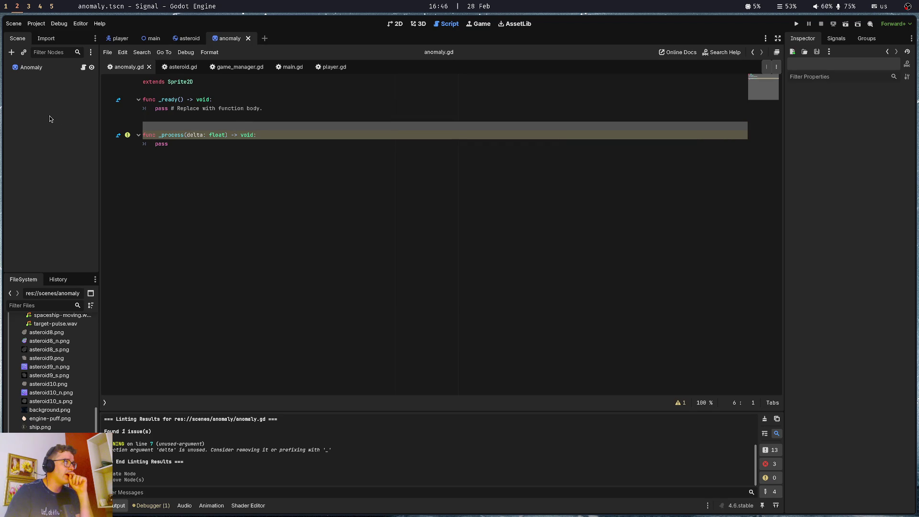
Show the anomaly sprite in the 2D workspace and scroll the FileSystem to the res://assets/sound wav clips.
click(393, 25)
scroll(504, 217, down, 5)
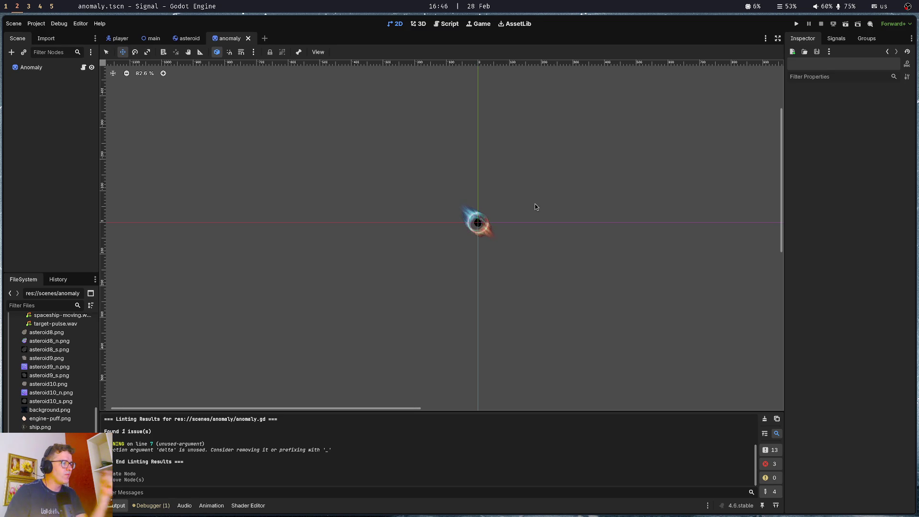
scroll(48, 378, up, 3)
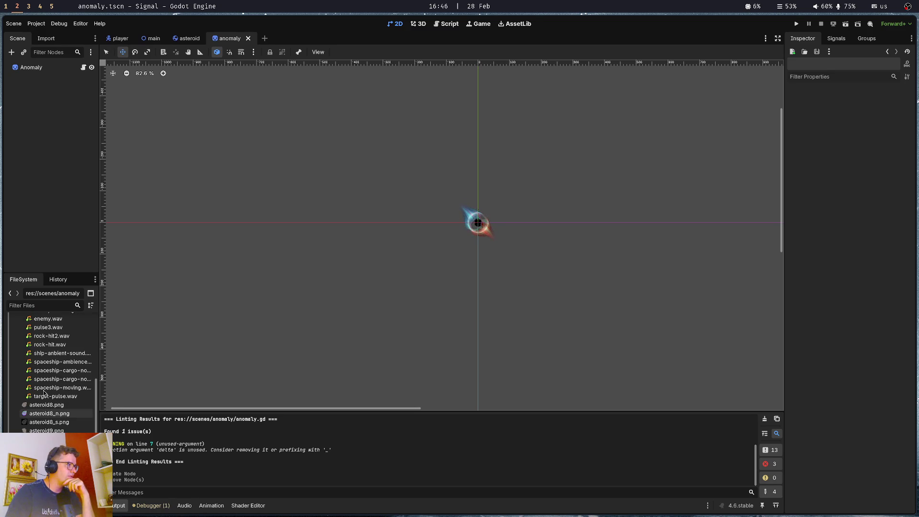
scroll(46, 388, up, 3)
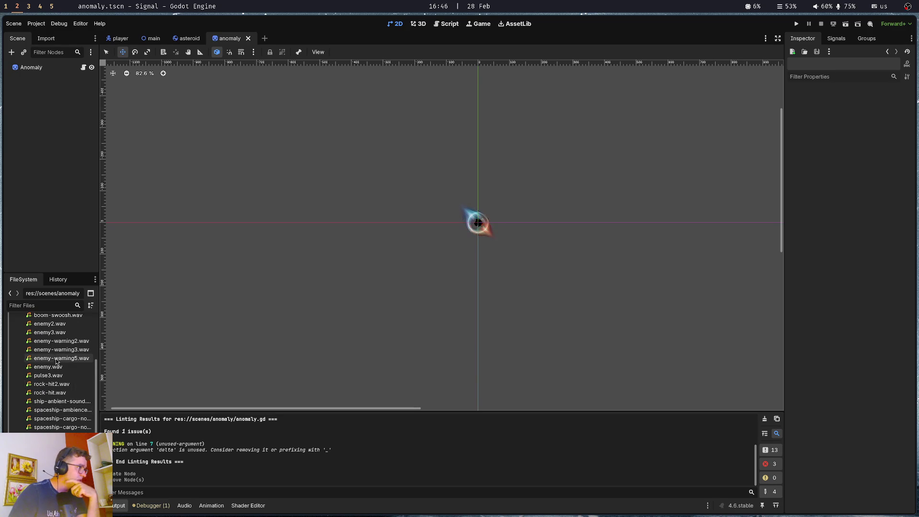
Preview enemy2, enemy3, enemy-warning2, enemy-warning3 and enemy-warning5 wav sounds in the Inspector.
click(53, 324)
click(792, 132)
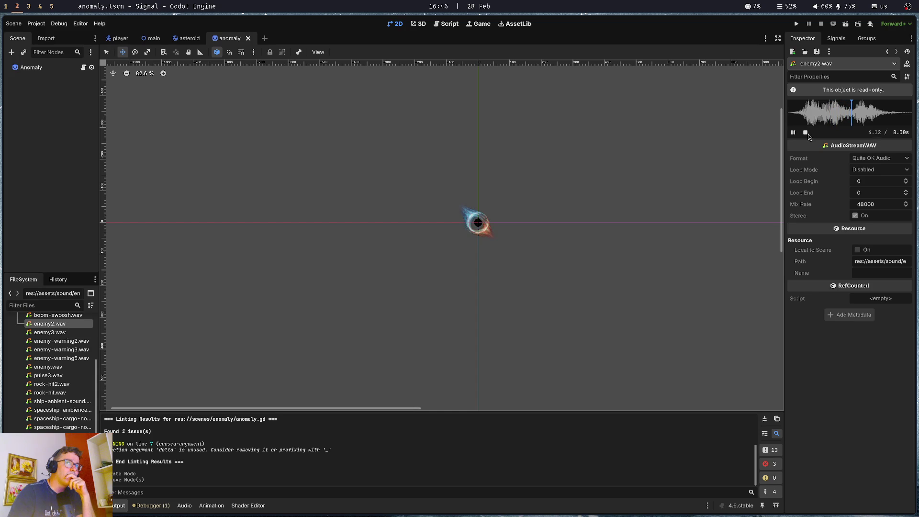
click(805, 132)
click(50, 332)
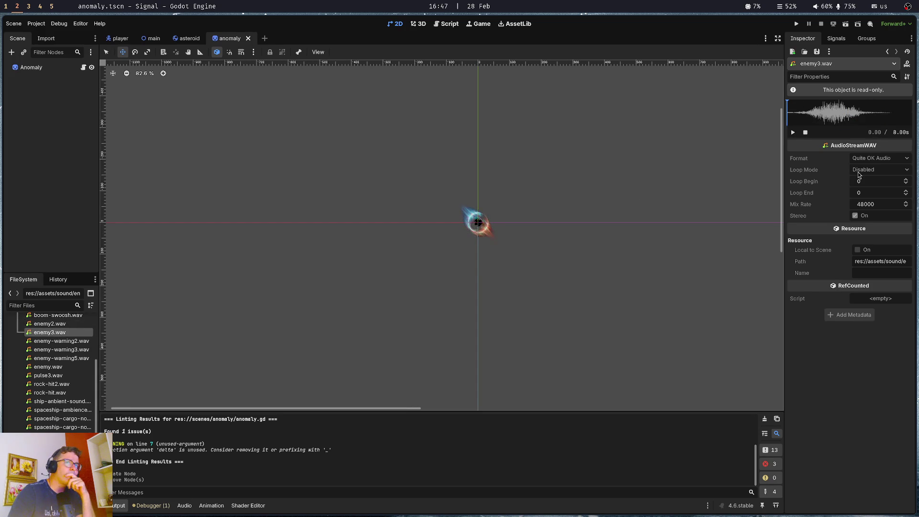
click(793, 133)
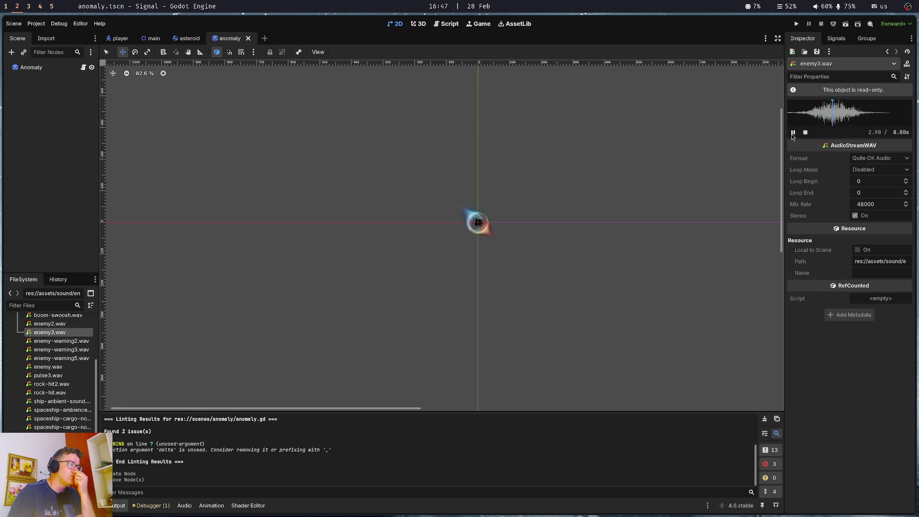
click(793, 133)
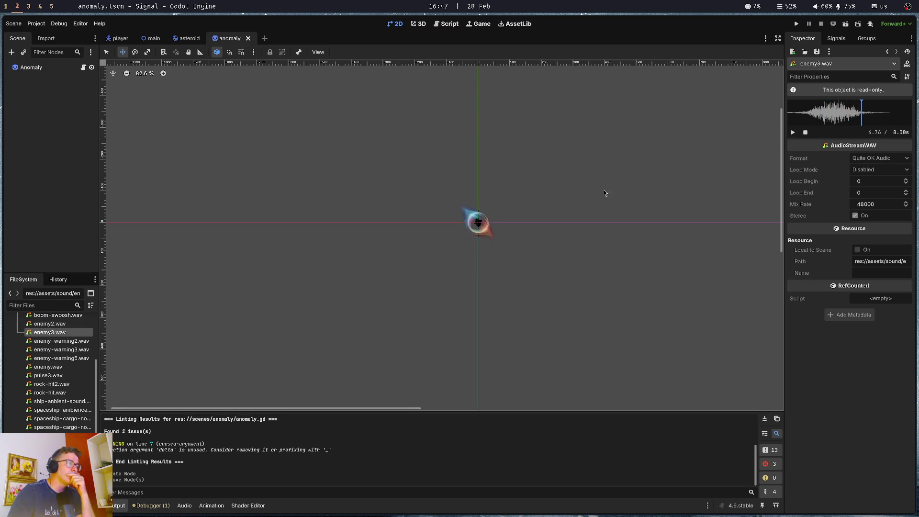
click(61, 341)
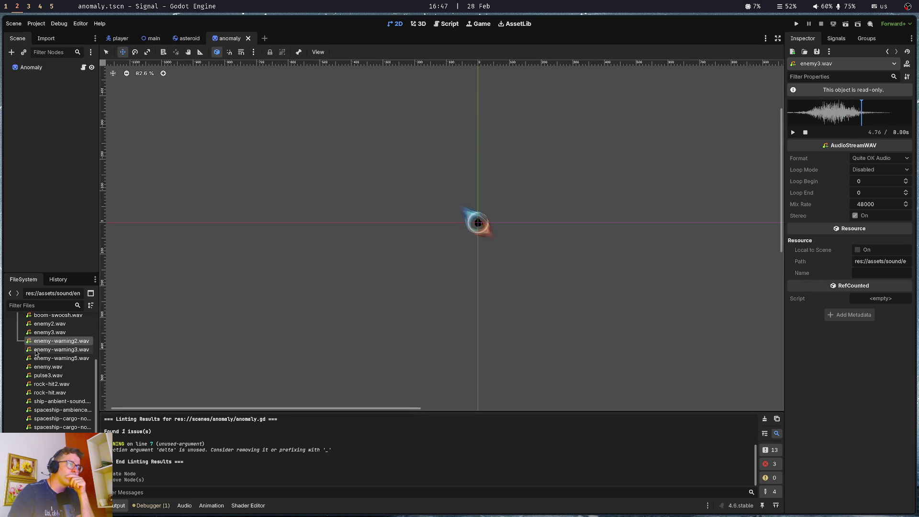
click(794, 133)
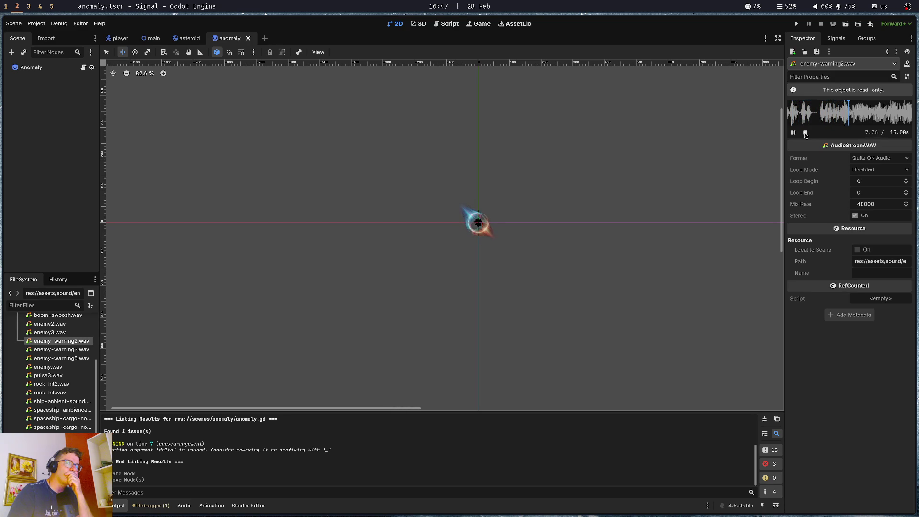
click(805, 133)
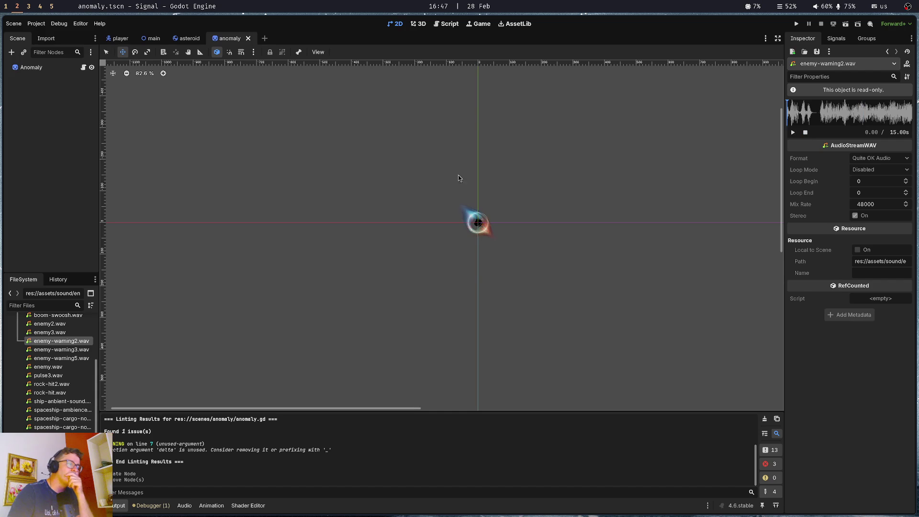
click(62, 350)
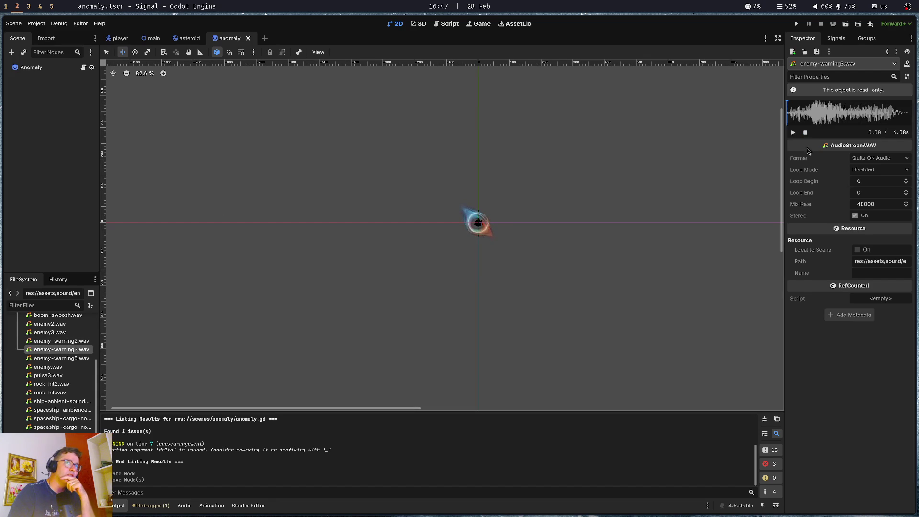
click(793, 133)
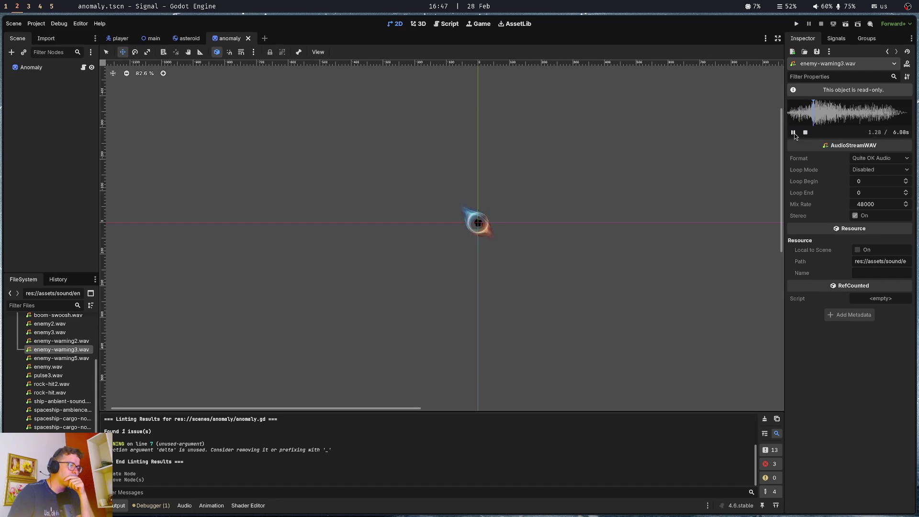
click(805, 133)
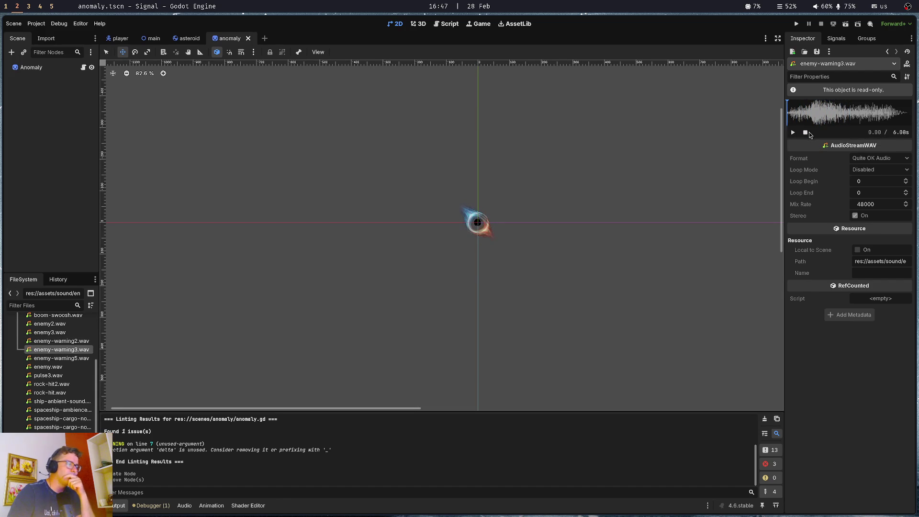
click(61, 358)
click(792, 132)
Delete enemy-warning3.wav and enemy-warning5.wav from the project.
click(53, 349)
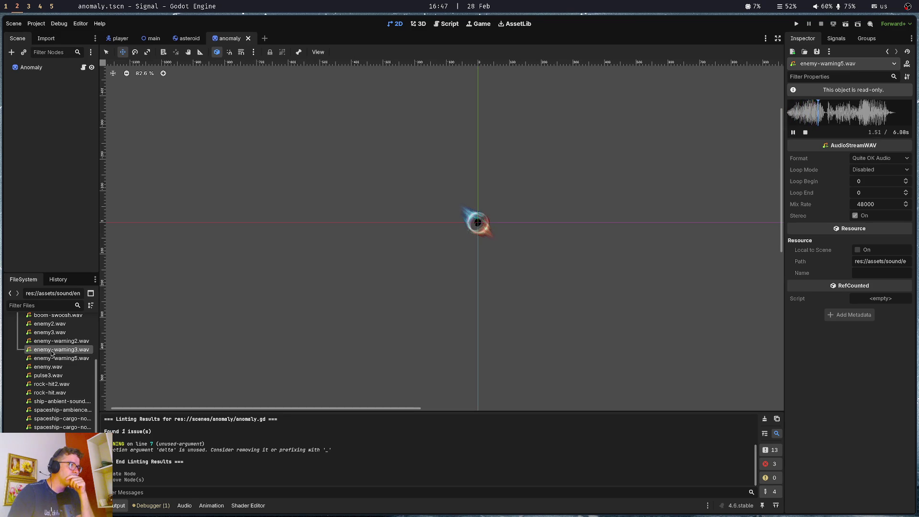
key(Delete)
key(Return)
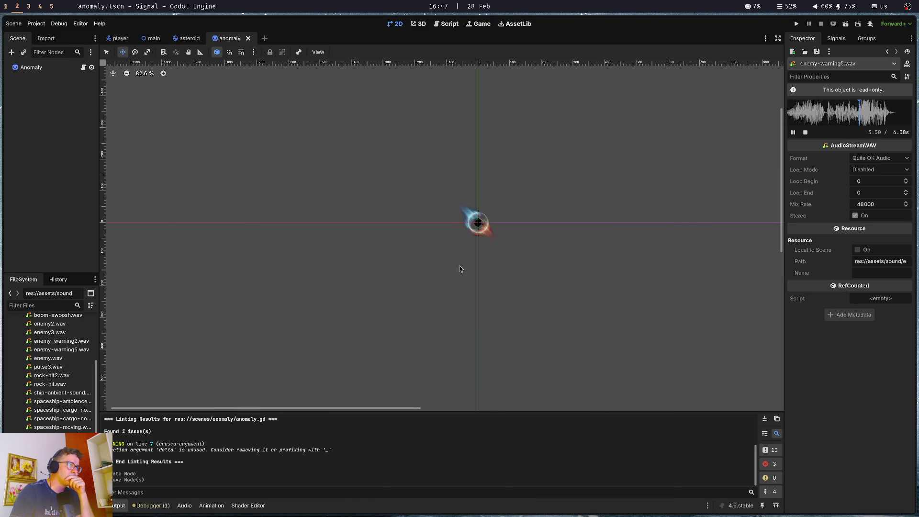
click(62, 350)
key(Delete)
key(Return)
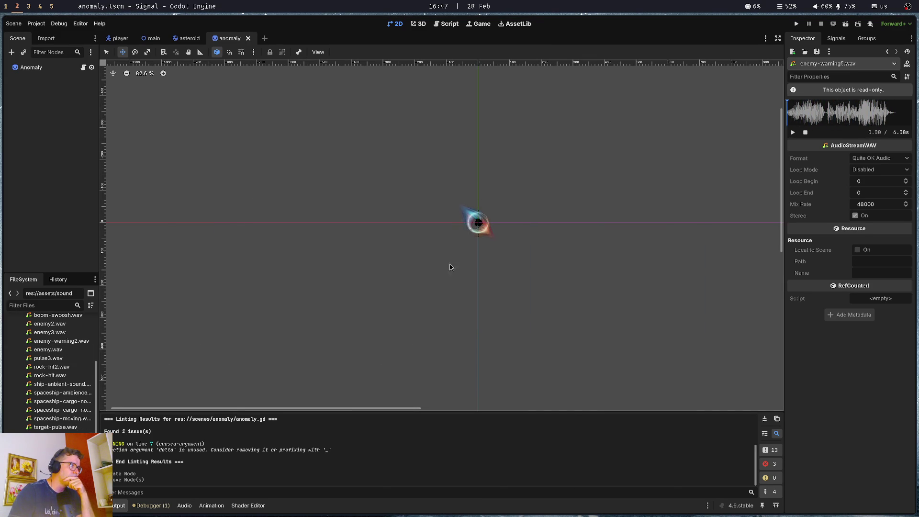
Preview enemy.wav, do a brief test run of the game, and switch to the main scene.
click(48, 349)
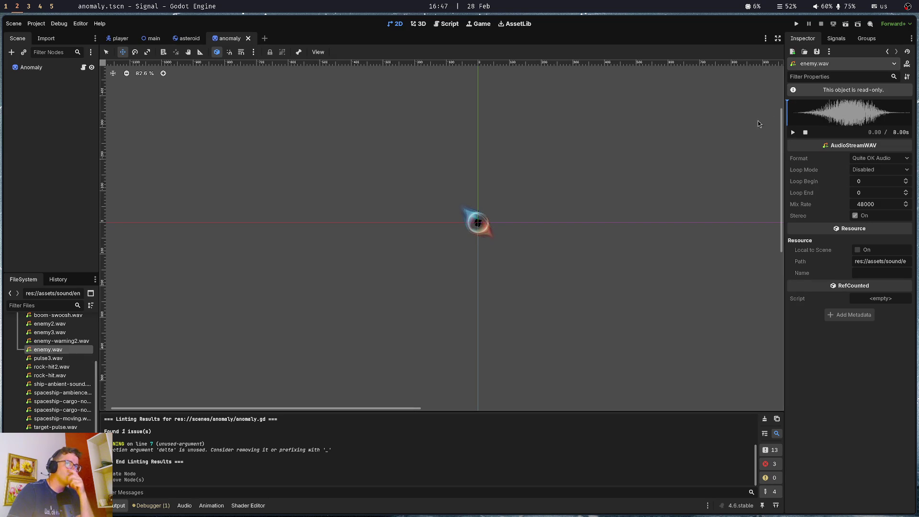
click(793, 133)
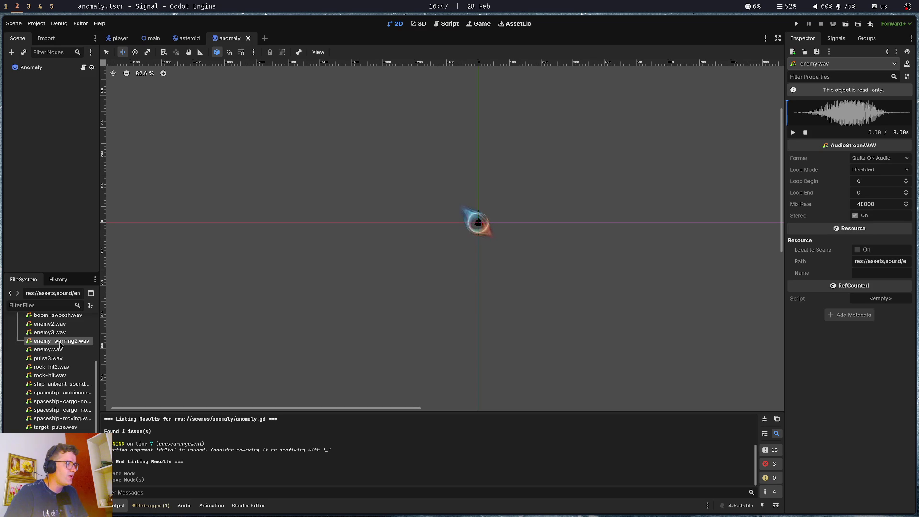
click(792, 132)
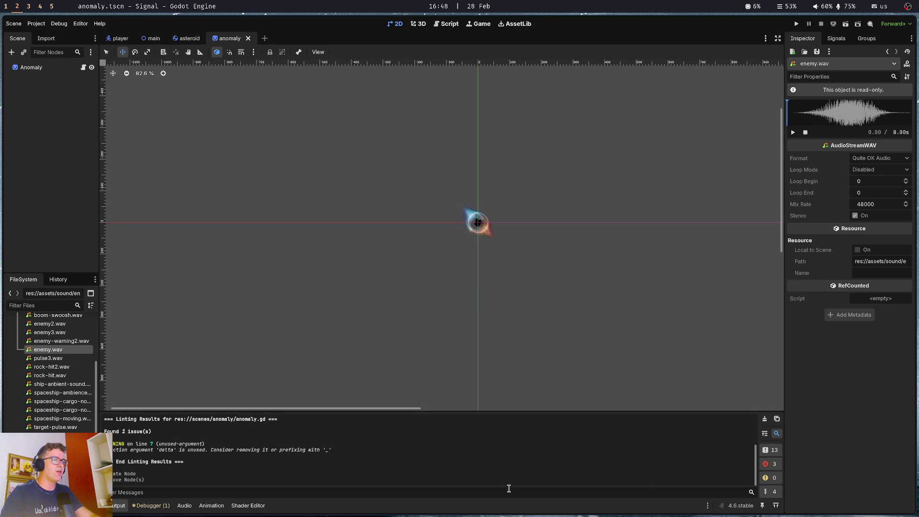
key(F5)
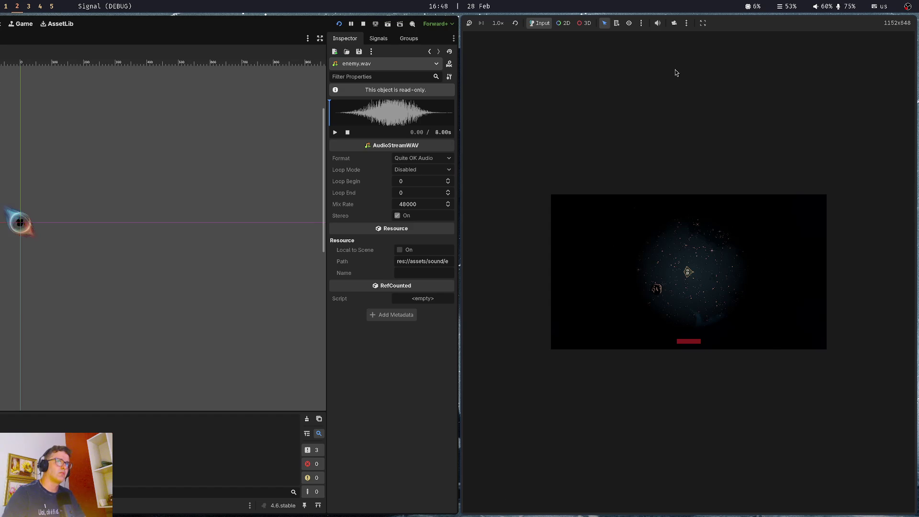
key(F8)
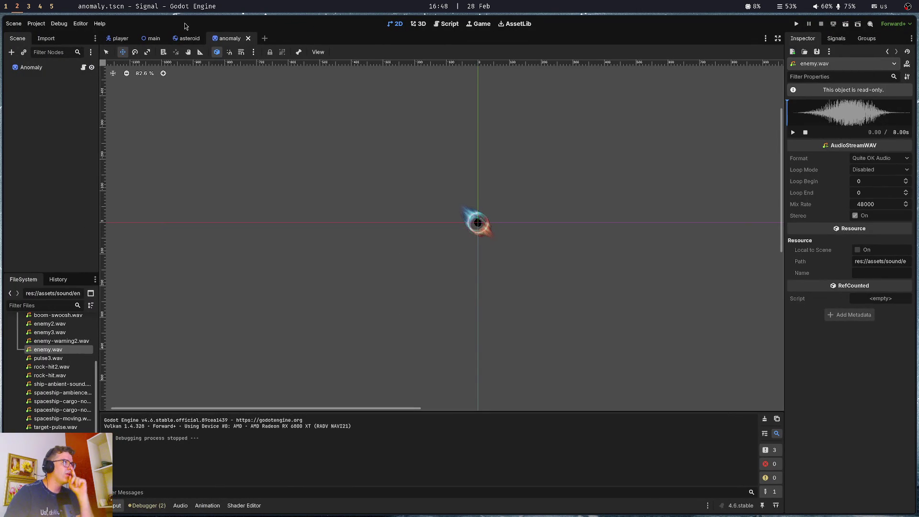
click(150, 39)
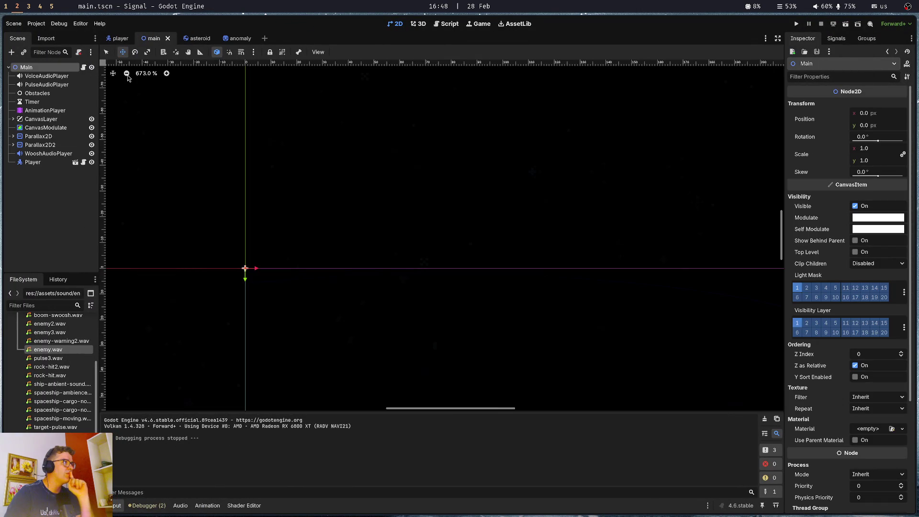
Select the AnimationPlayer and try adding a property track to whoosh, then cancel it.
click(45, 110)
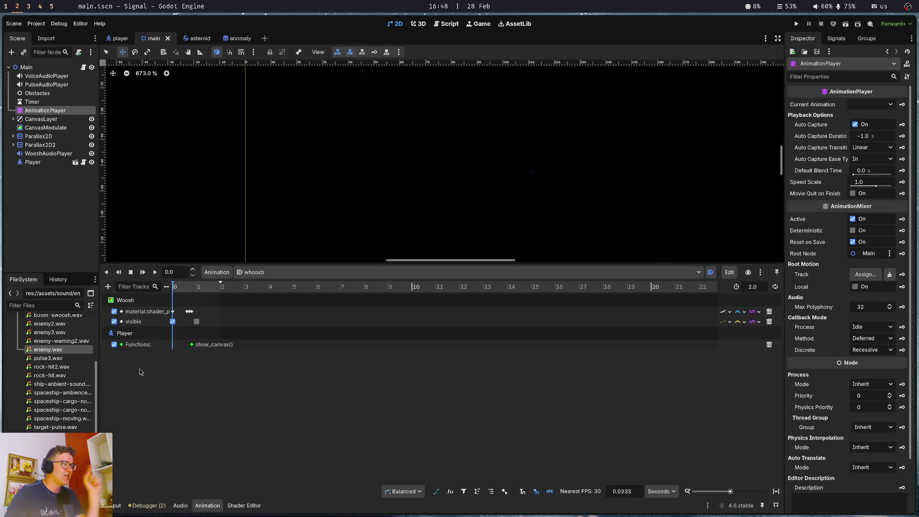
click(109, 287)
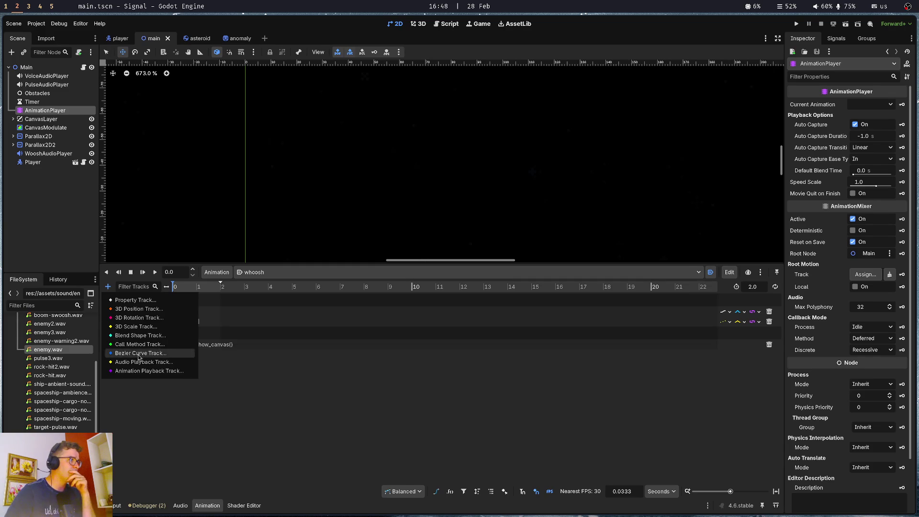
click(142, 300)
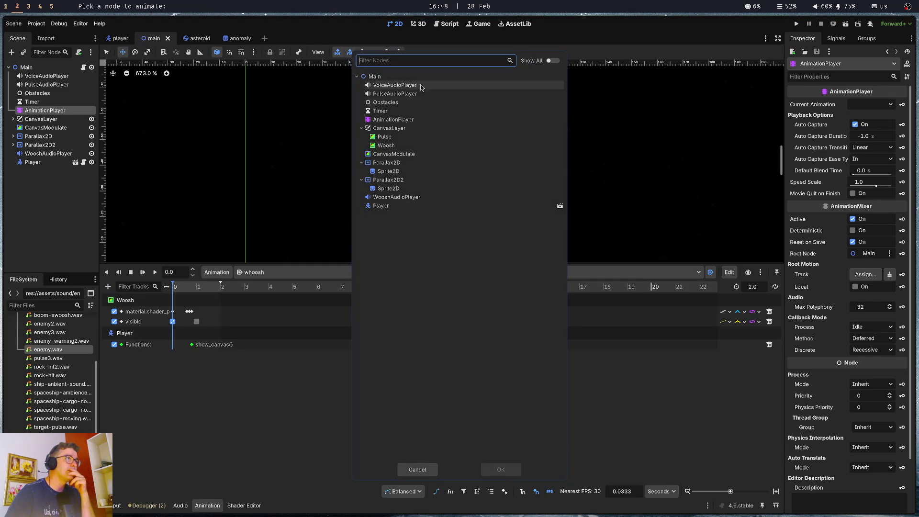
double_click(375, 76)
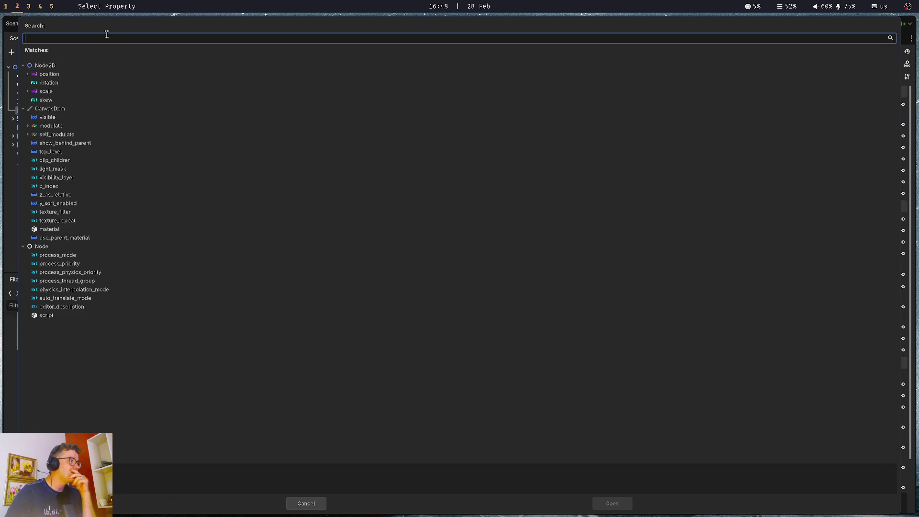
text(c)
key(BackSpace)
text(shad)
key(Escape)
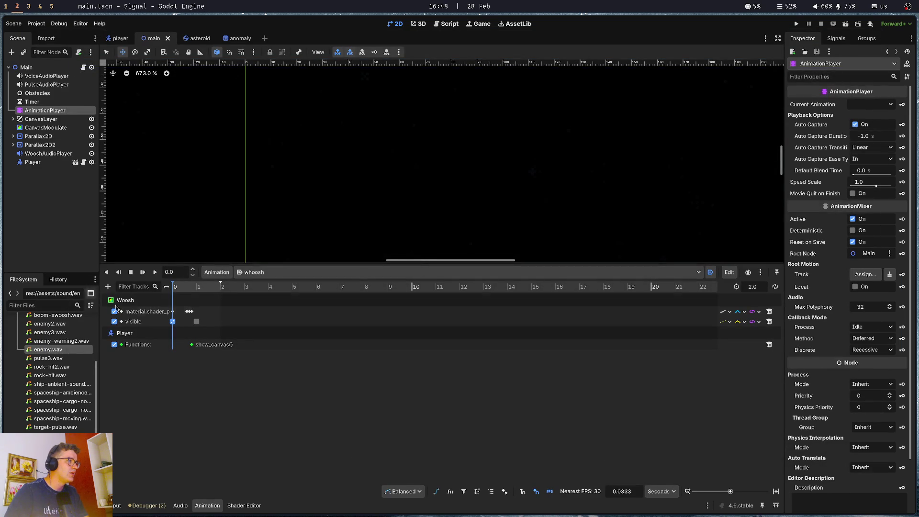
Add a Call Method Track for Main with a _play_voice(0) key at 2.0 seconds, and save.
click(107, 287)
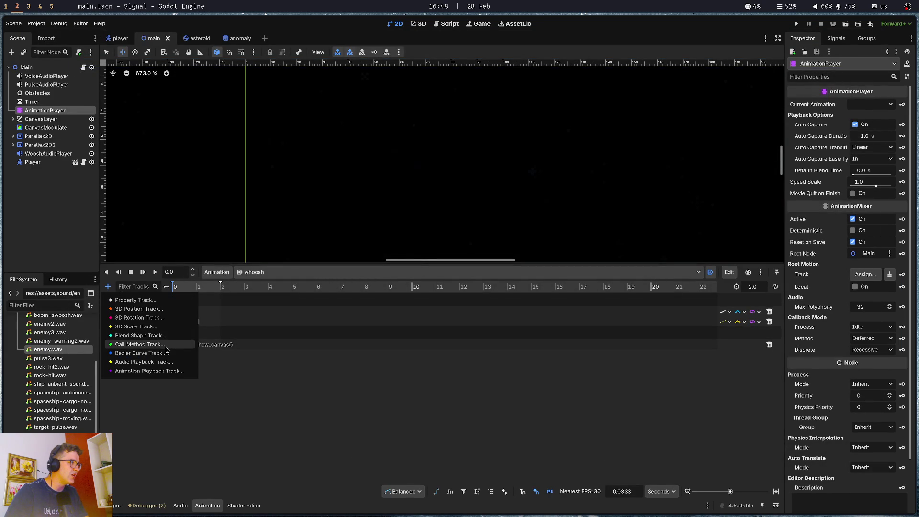
click(139, 345)
double_click(386, 79)
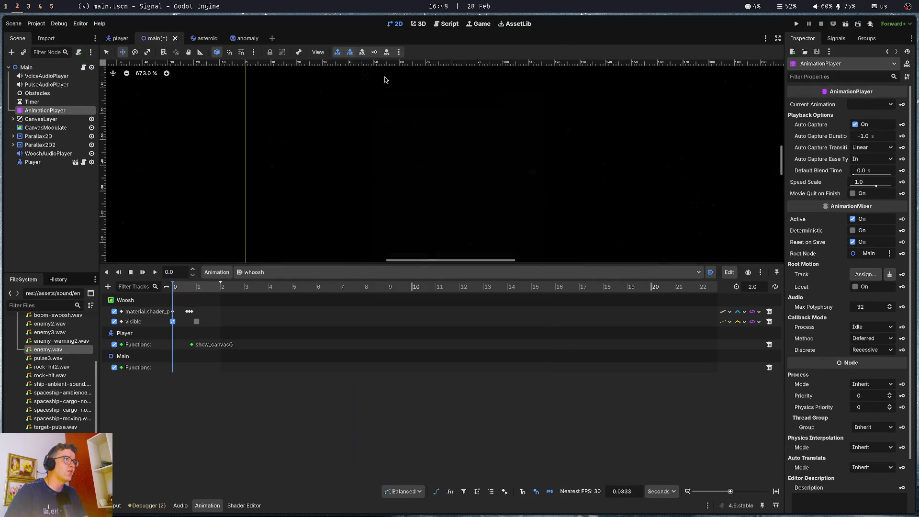
right_click(236, 373)
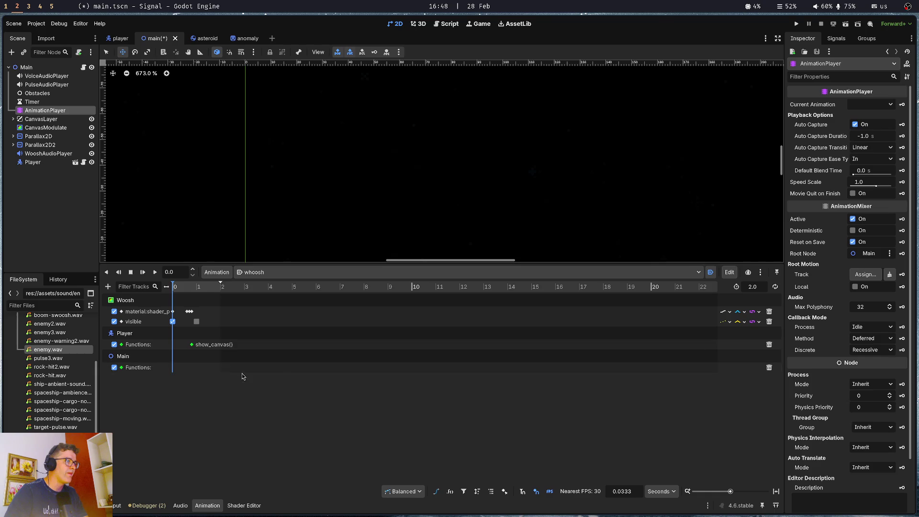
click(244, 374)
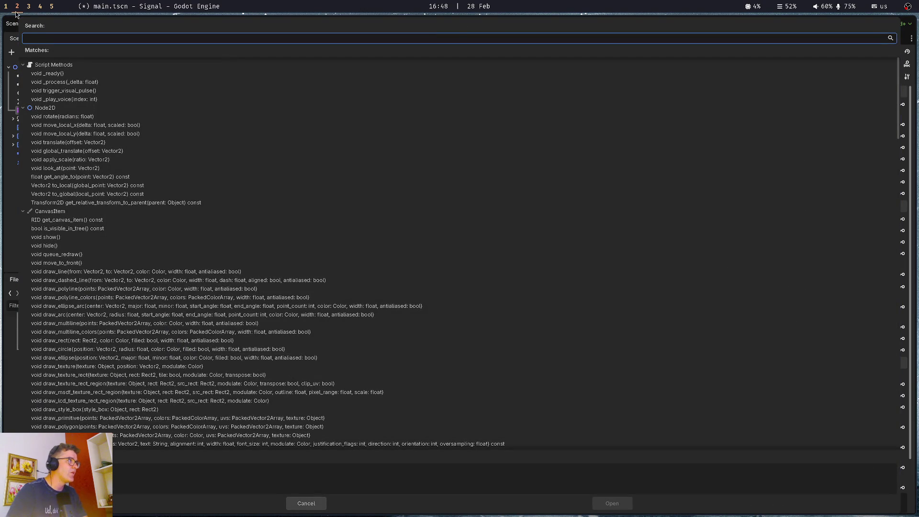
double_click(61, 99)
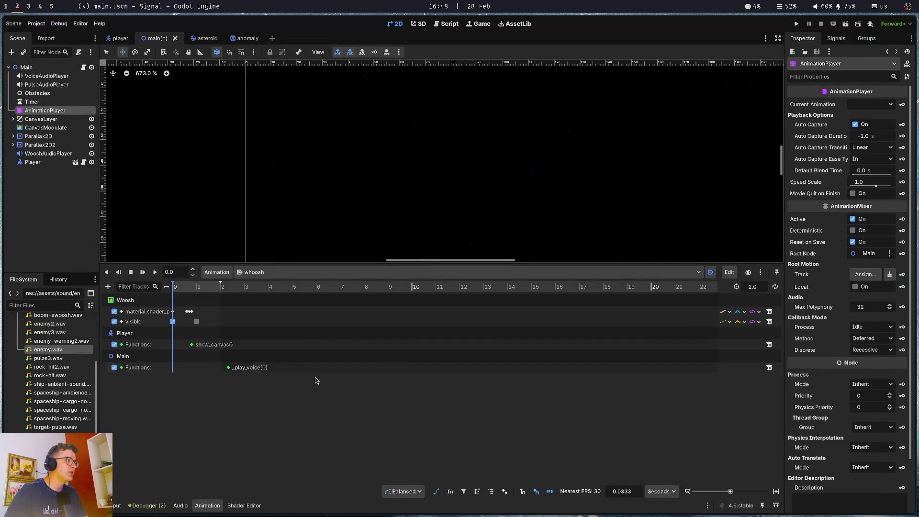
mouse_move(228, 372)
drag(228, 373, 224, 372)
click(883, 93)
text(2)
key(Return)
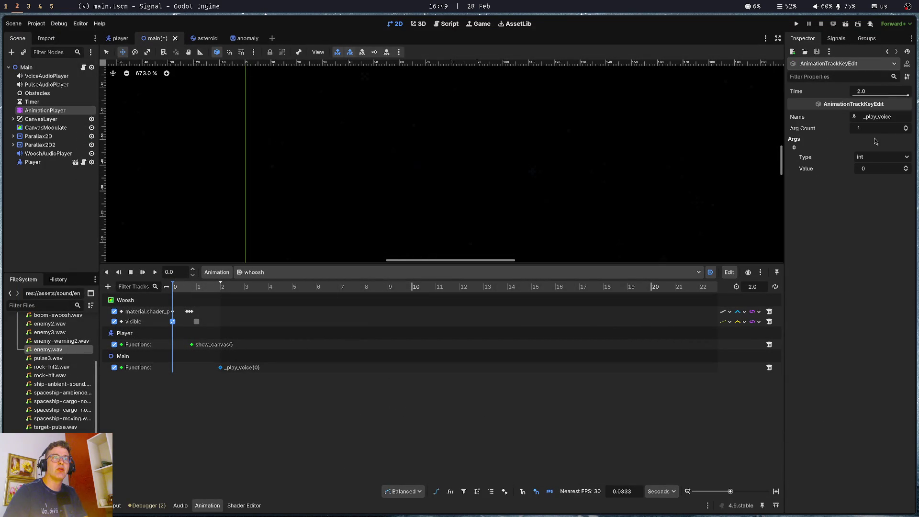
click(325, 430)
key(ctrl+s)
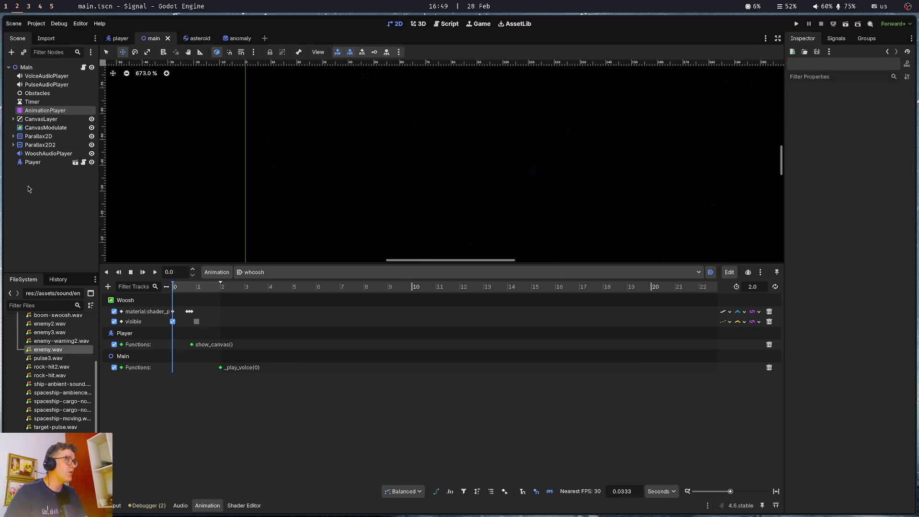
In player.gd, change line 42 to 'var last_zone: int = 0' and save.
click(119, 42)
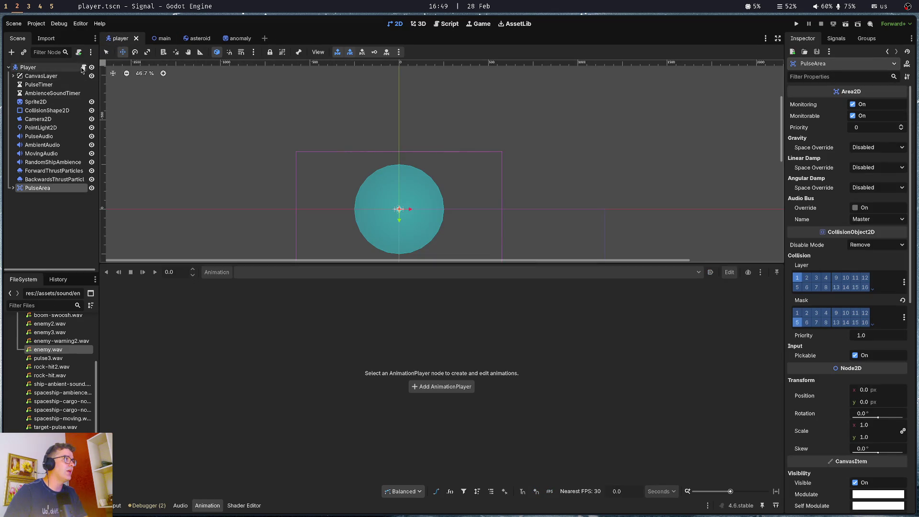
click(83, 67)
scroll(218, 301, up, 2)
click(206, 236)
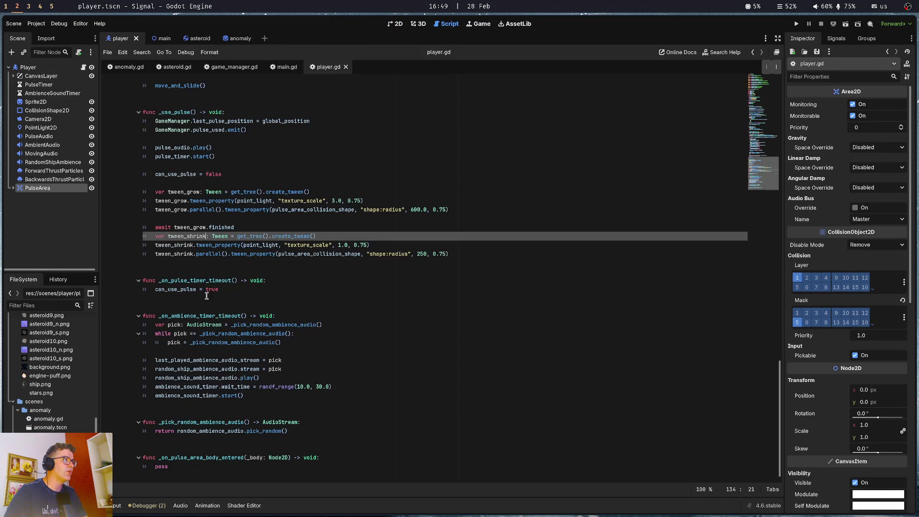
scroll(210, 286, up, 15)
scroll(210, 286, up, 7)
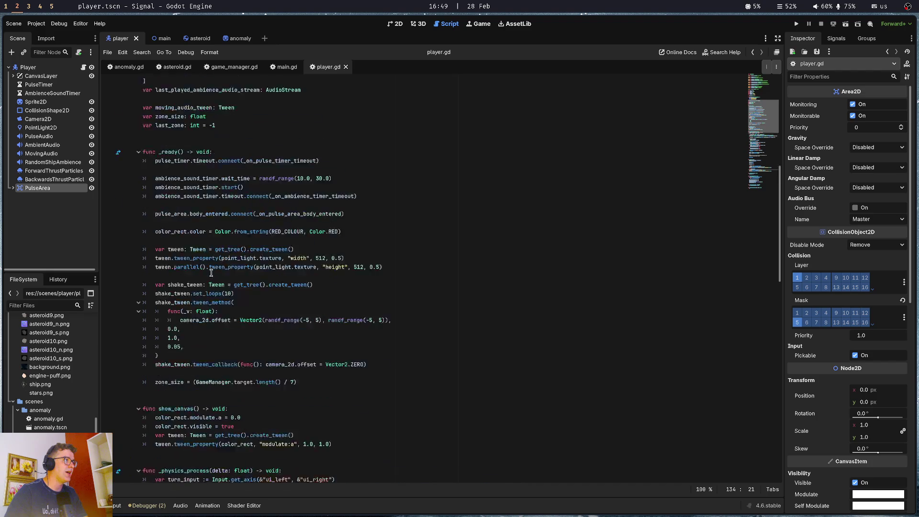
click(231, 244)
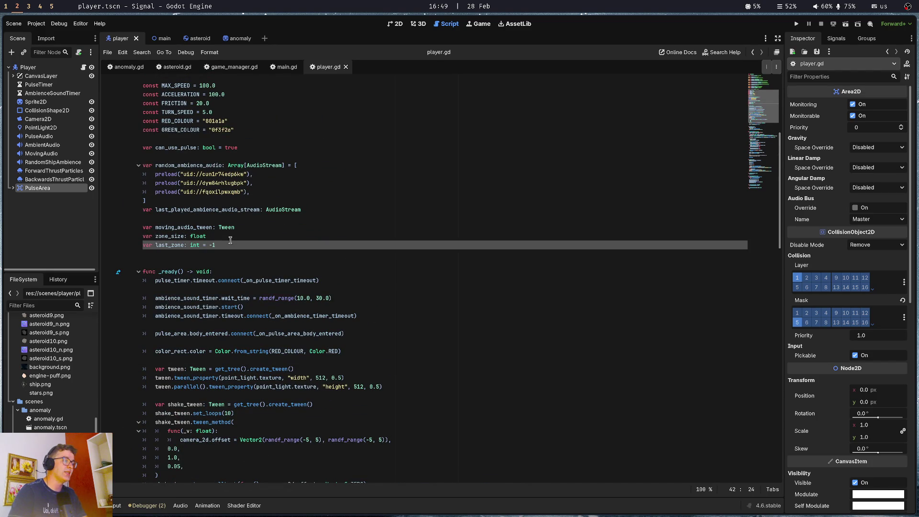
text(0)
key(ctrl+s)
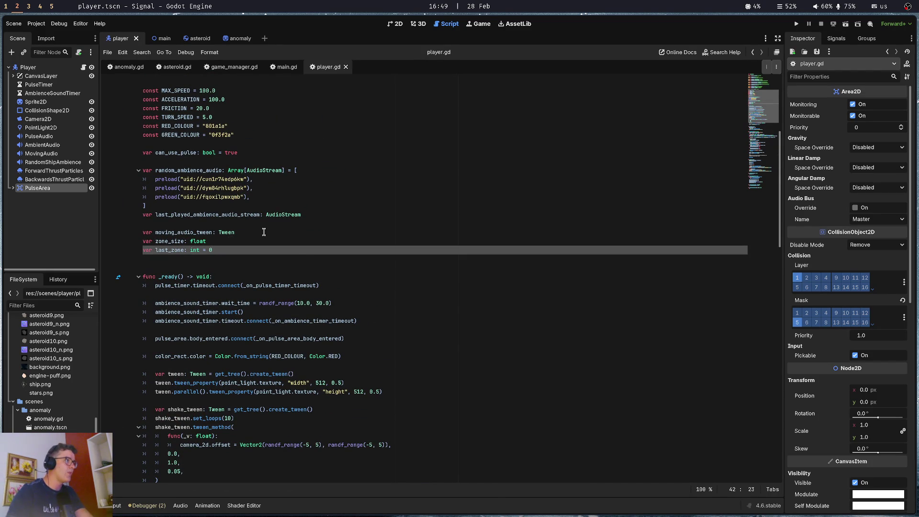
Look over the player script, then launch the game with F5 to test it.
scroll(264, 232, down, 15)
scroll(247, 284, down, 3)
scroll(247, 284, up, 15)
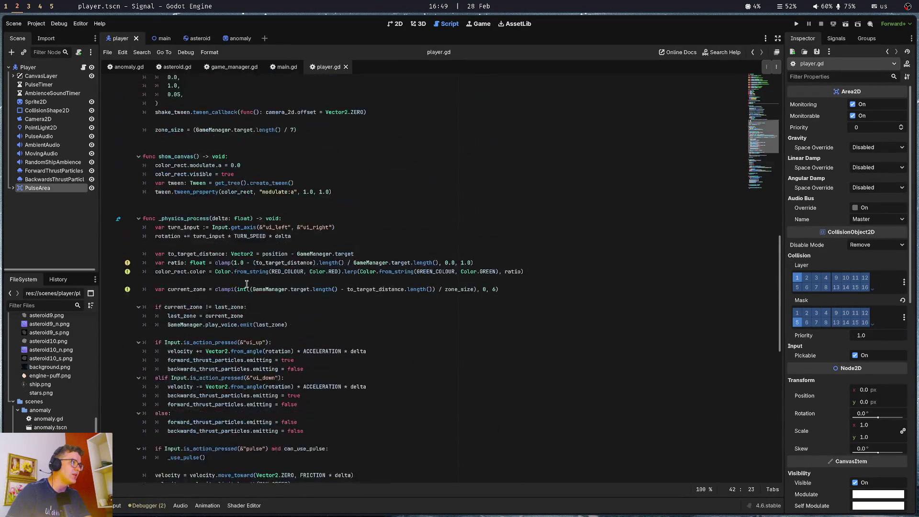
scroll(246, 284, up, 1)
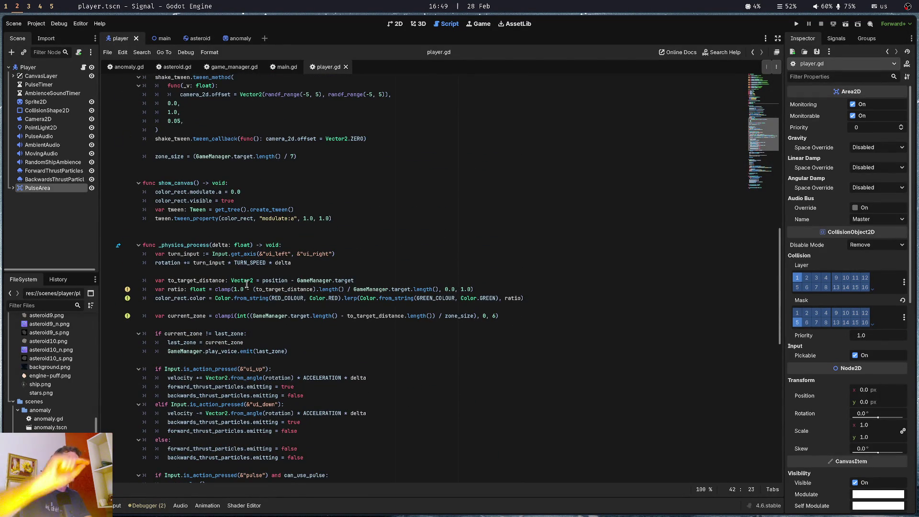
key(F5)
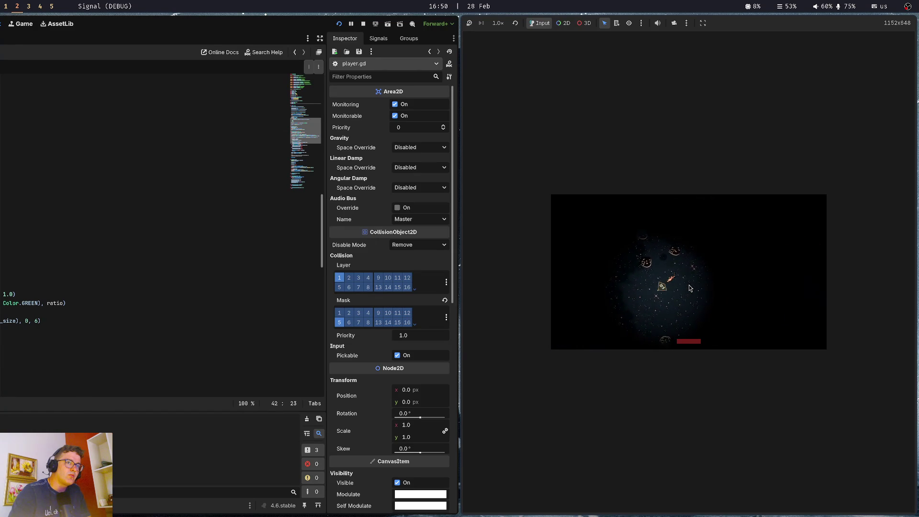
Stop the running Signal test game and return to player.gd in the script editor.
key(F8)
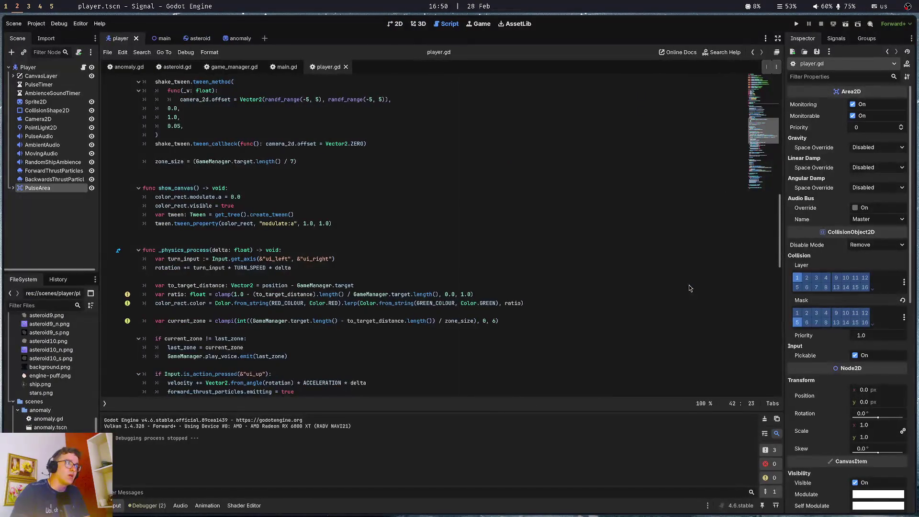
click(312, 341)
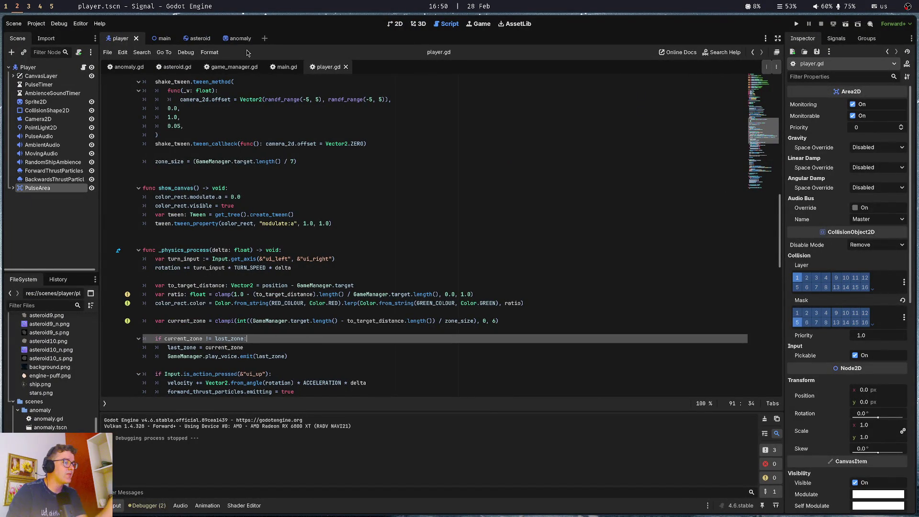
key(super+1)
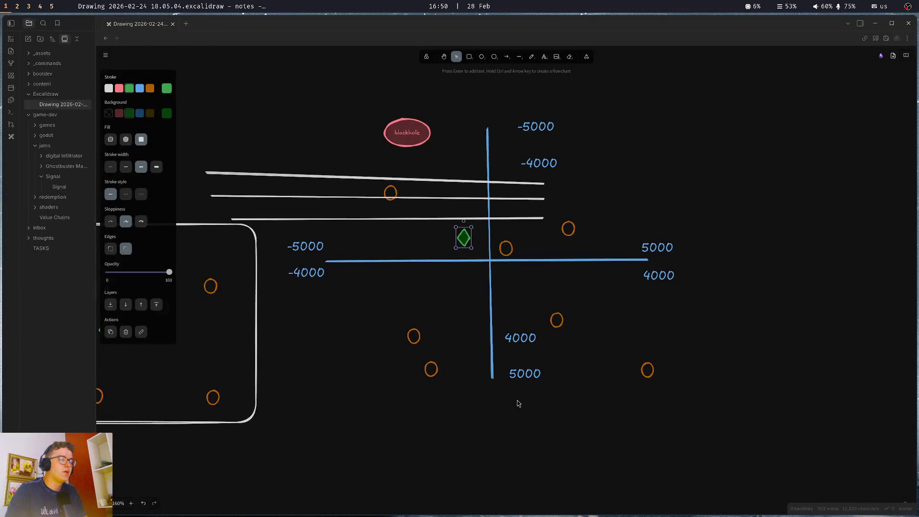
key(super+2)
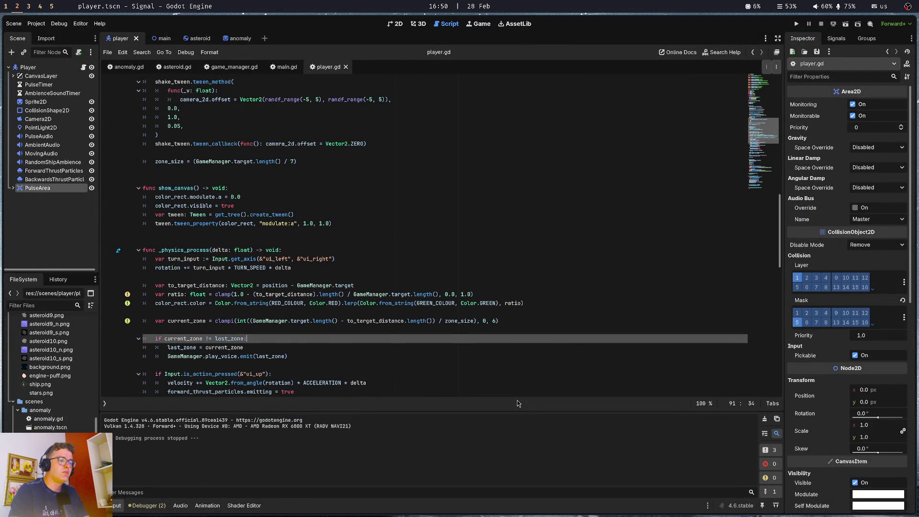
key(super+Return)
Check the repository status with git status and stage all changes.
text(git status)
key(Return)
text(git add .)
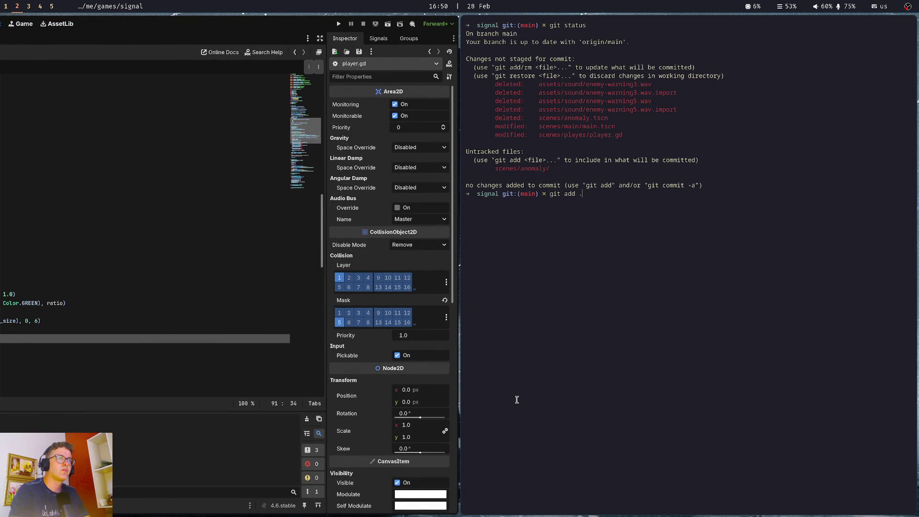
key(Return)
key(Return)
text(remove unused audio files')
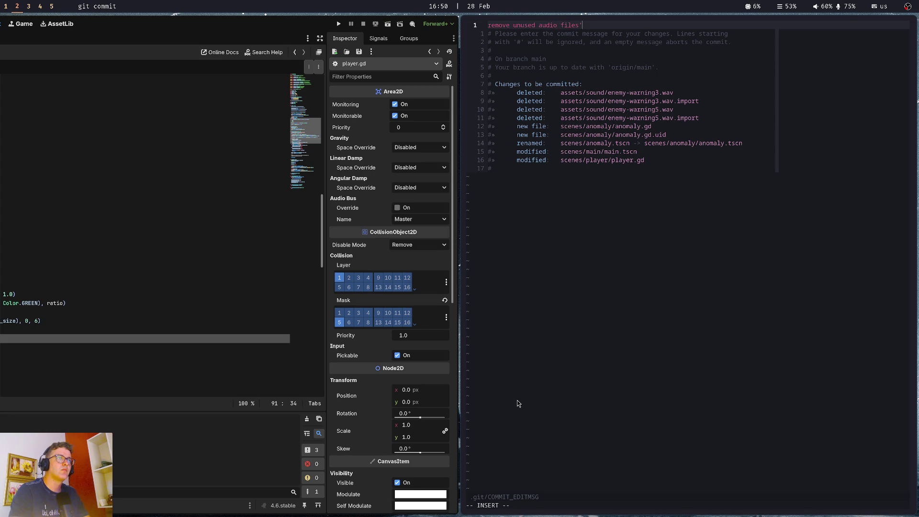
Commit with the message "remove unused audio files; animation plays first audio".
key(BackSpace)
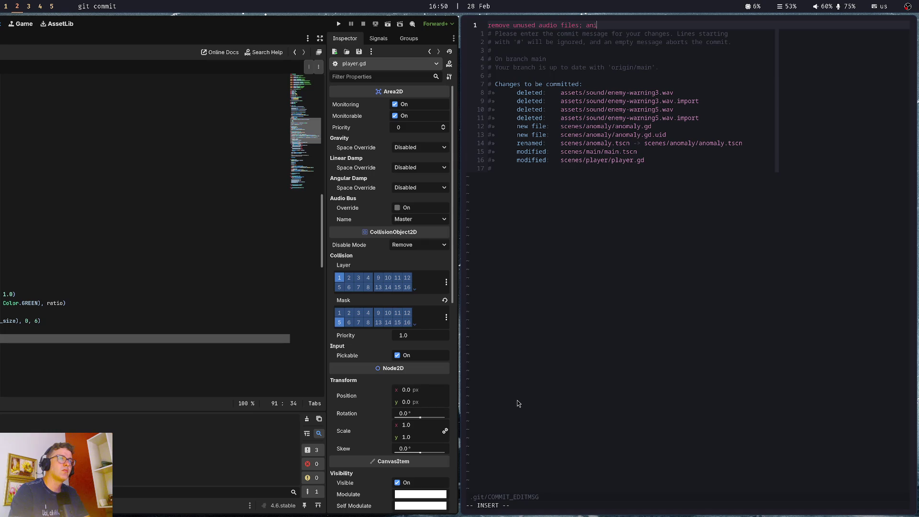
text(ye)
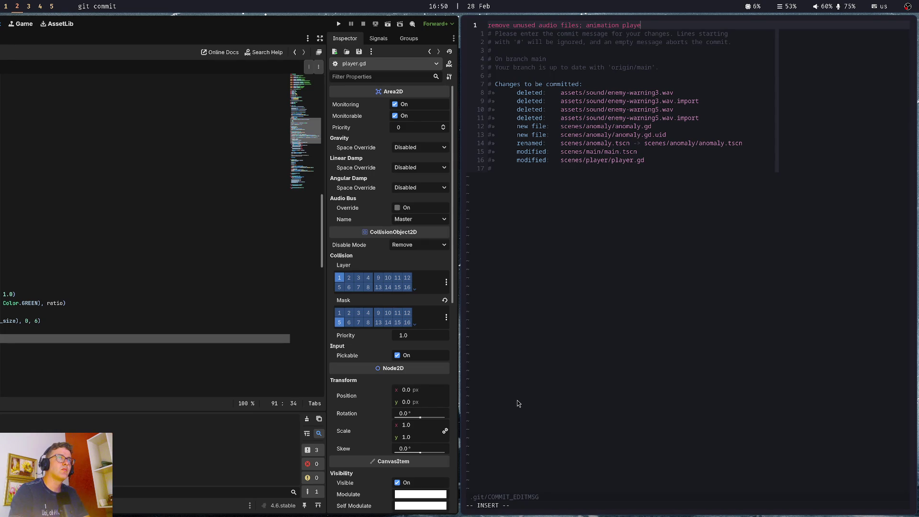
text(audio)
key(Escape)
text(:wq)
key(Return)
text(git pus)
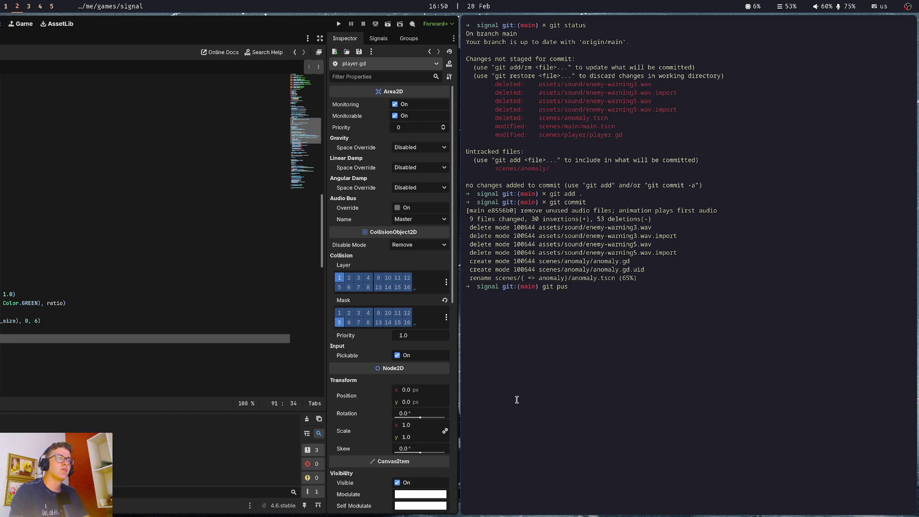
Push the commit to the remote with git push && exit, closing the terminal.
key(Return)
key(Up)
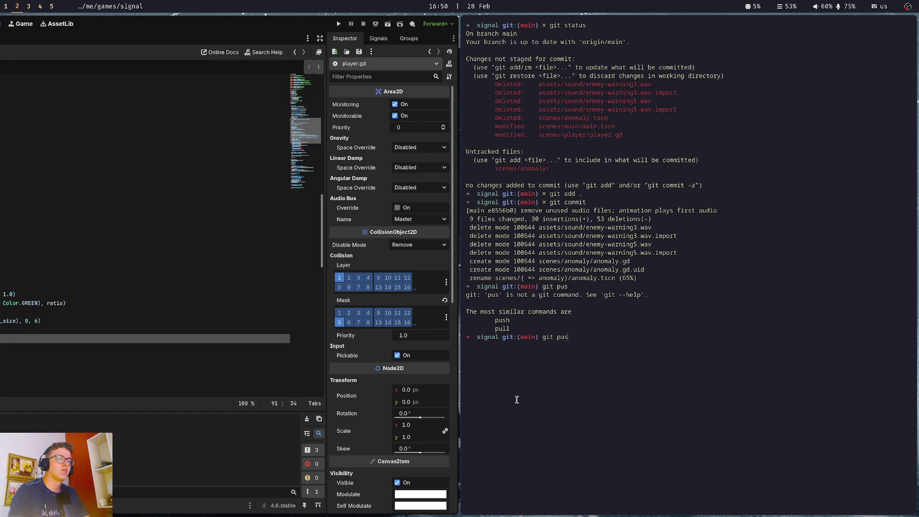
text(&& exit)
key(Return)
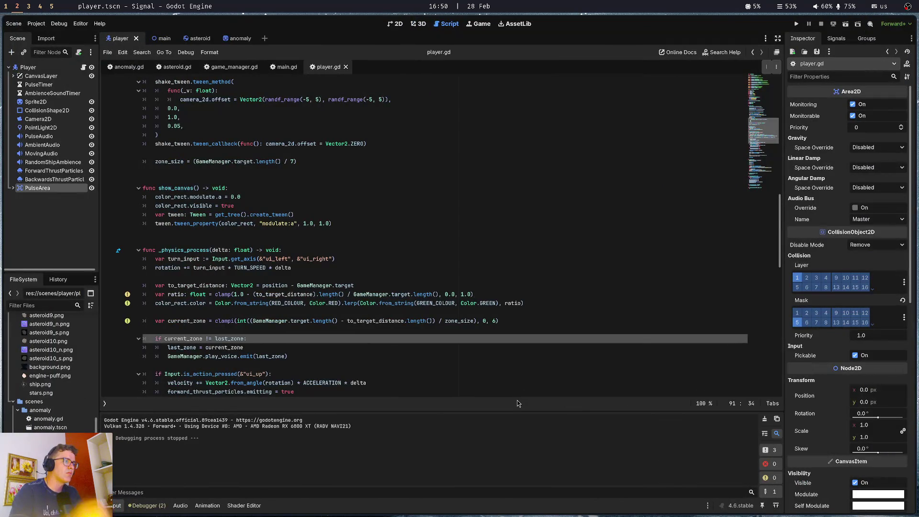
key(super+Right)
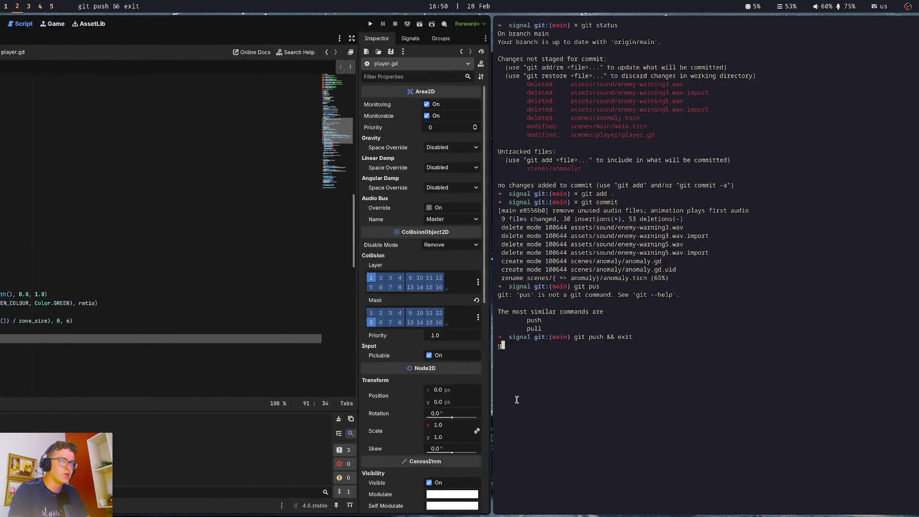
key(Up)
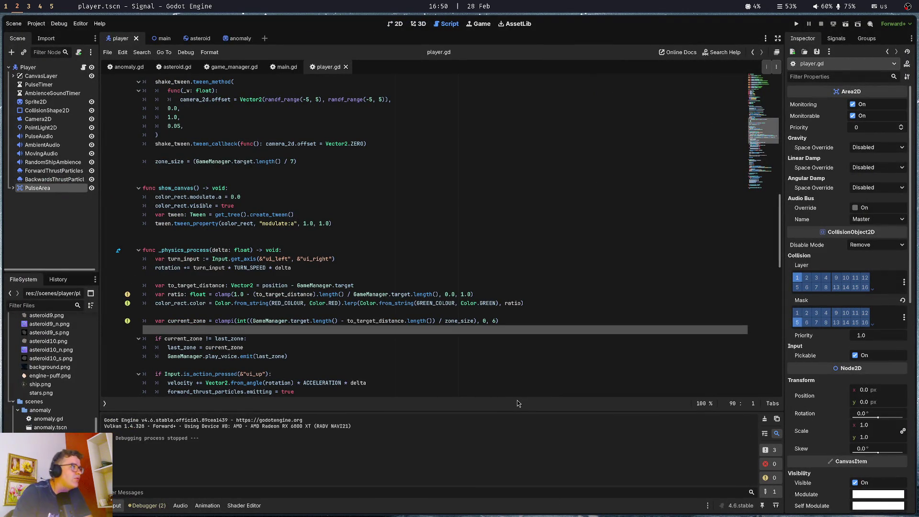
Leave player.gd for the anomaly scene and select its Anomaly root node.
click(300, 181)
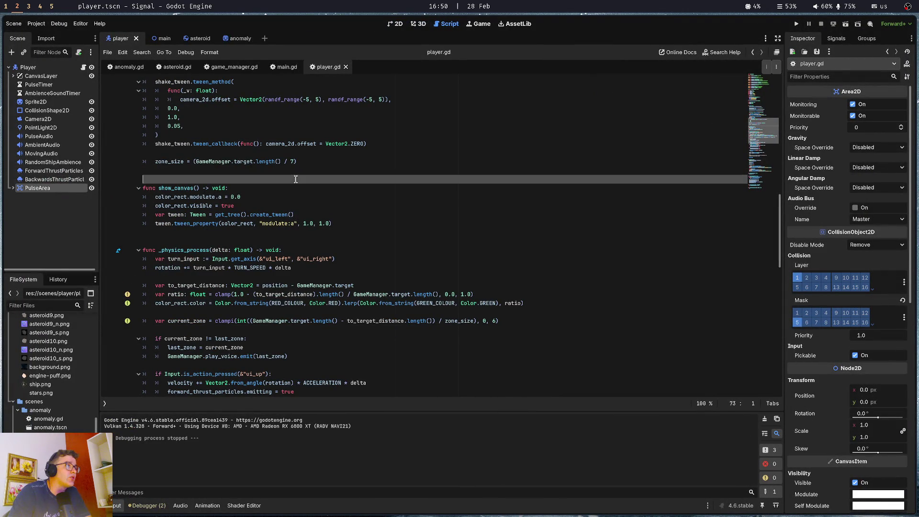
click(264, 233)
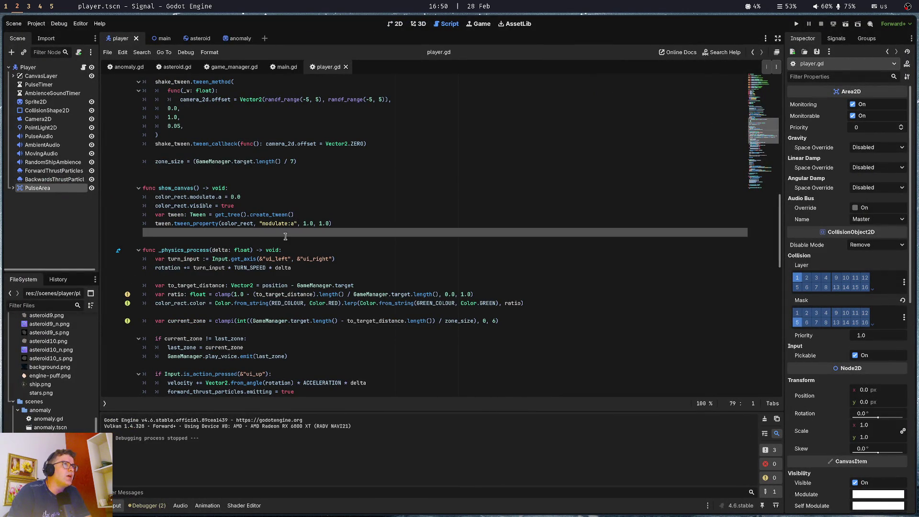
click(354, 154)
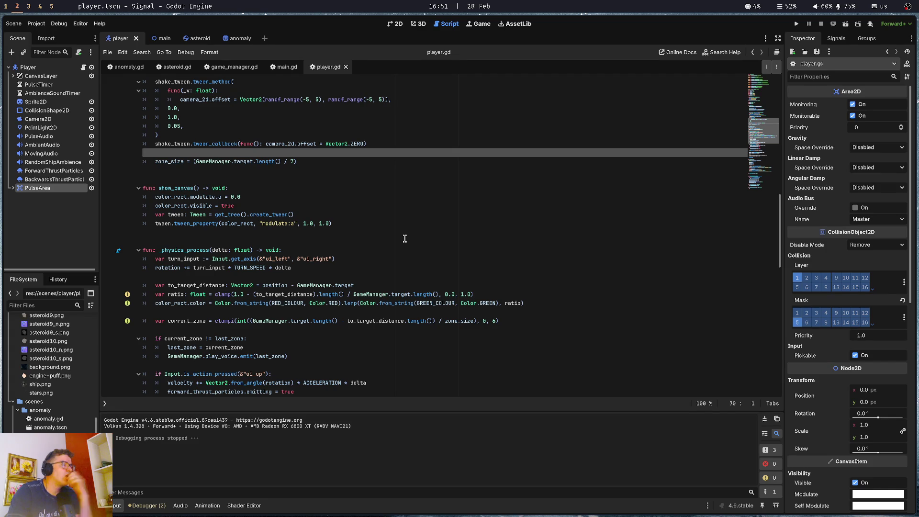
click(239, 39)
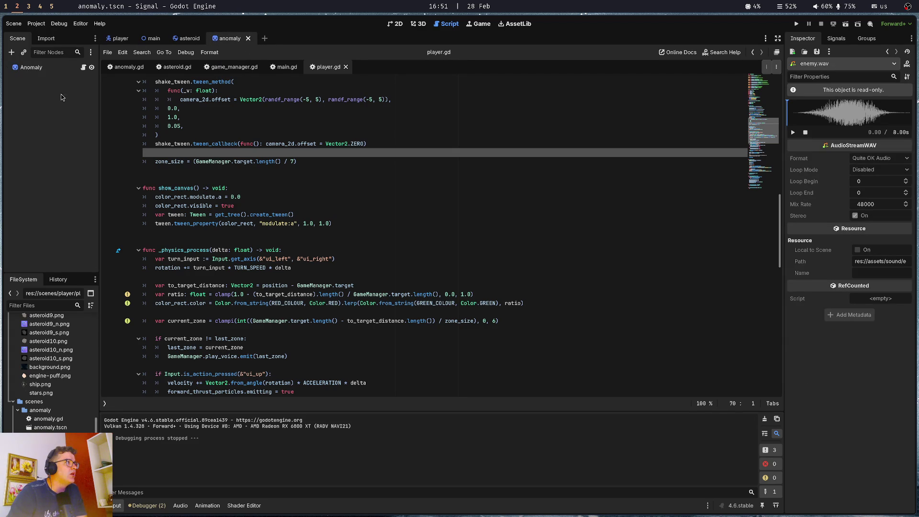
click(40, 70)
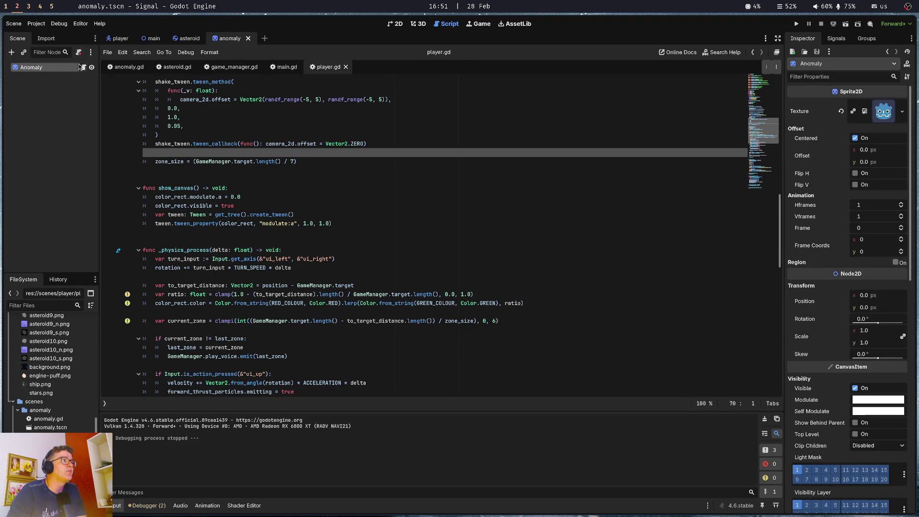
click(84, 67)
Add an Area2D child under Anomaly with a CollisionShape2D beneath it.
right_click(34, 70)
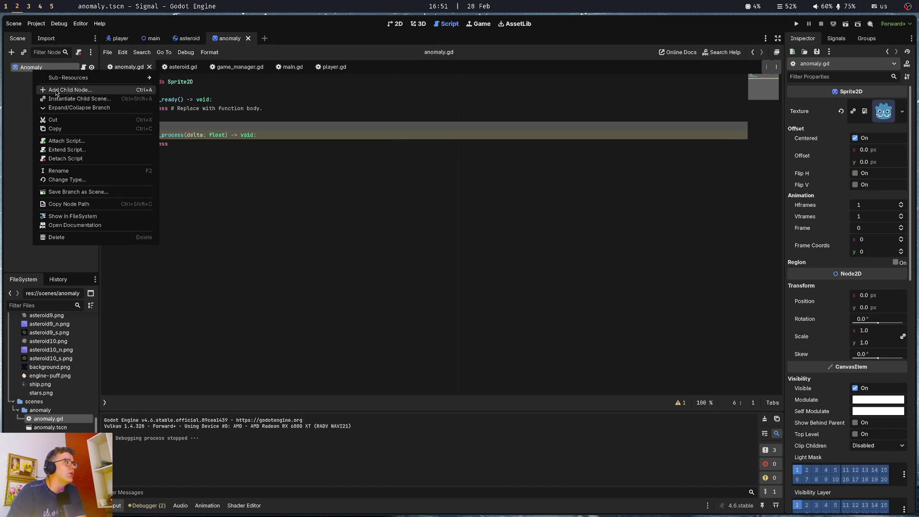
click(67, 89)
text(area)
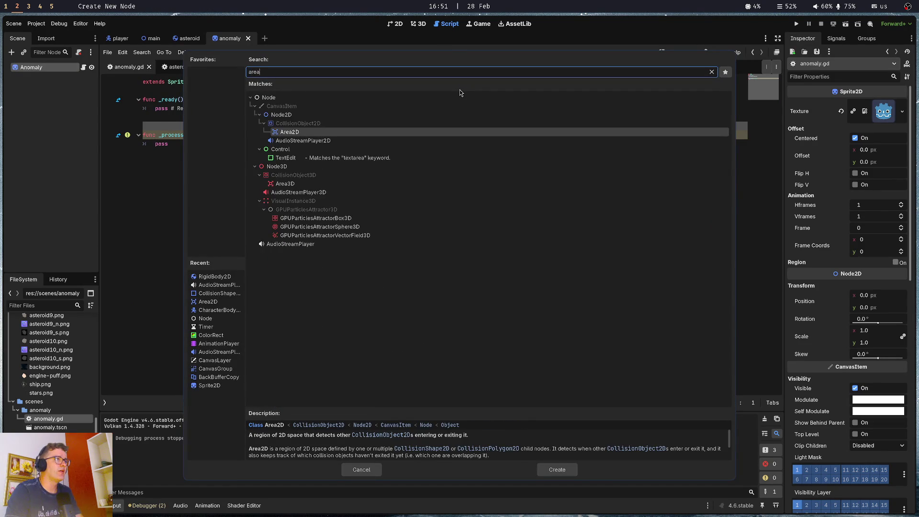
key(Return)
key(ctrl+a)
text(coll)
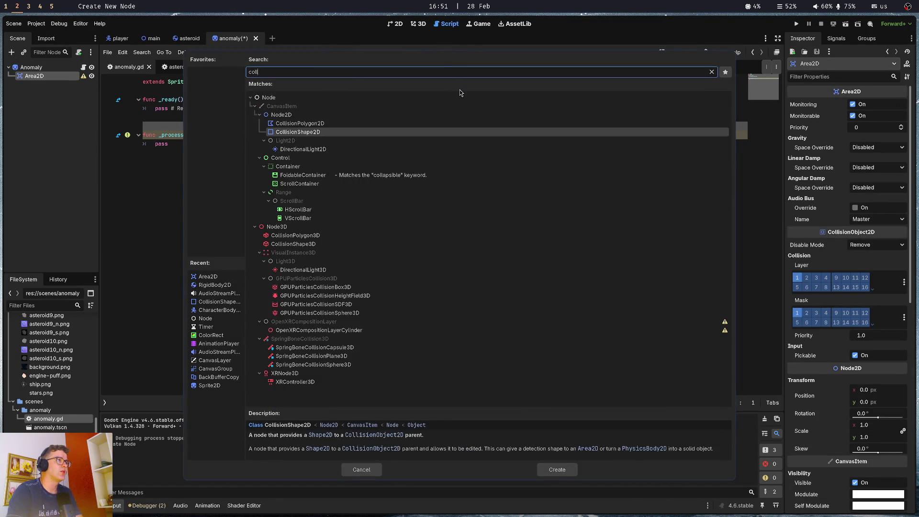
key(Return)
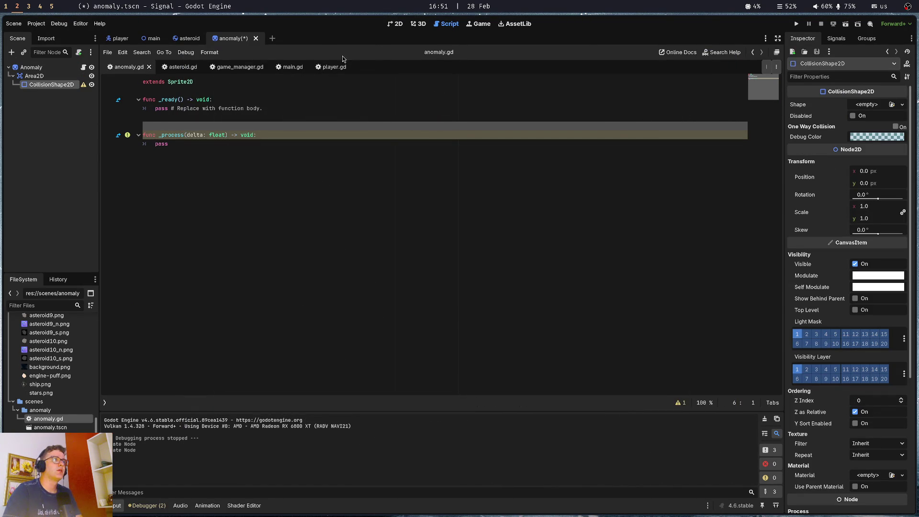
Make the collision shape a CircleShape2D of about 470 px radius and save.
click(882, 105)
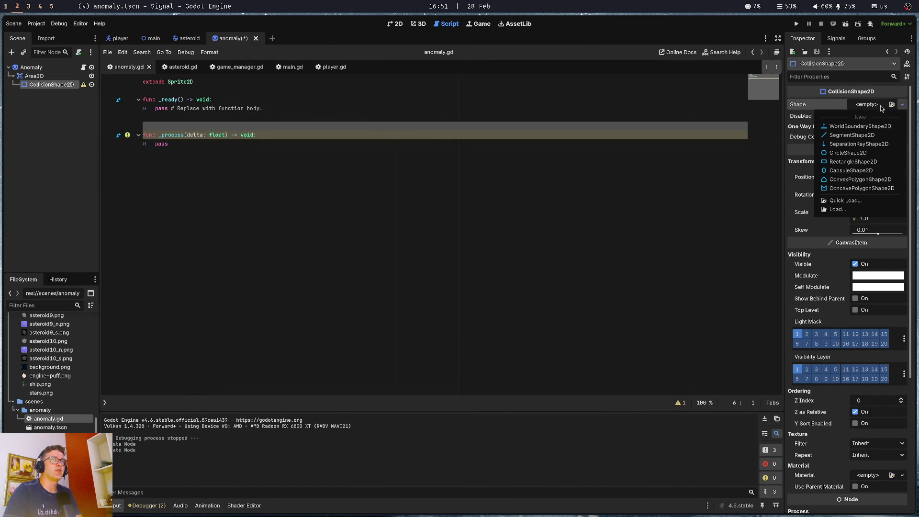
click(869, 155)
click(395, 24)
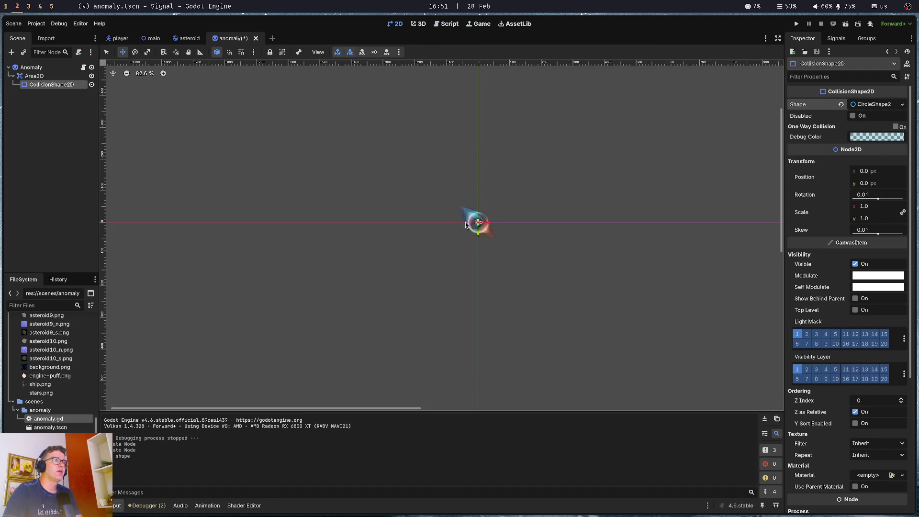
drag(482, 223, 703, 222)
key(ctrl+s)
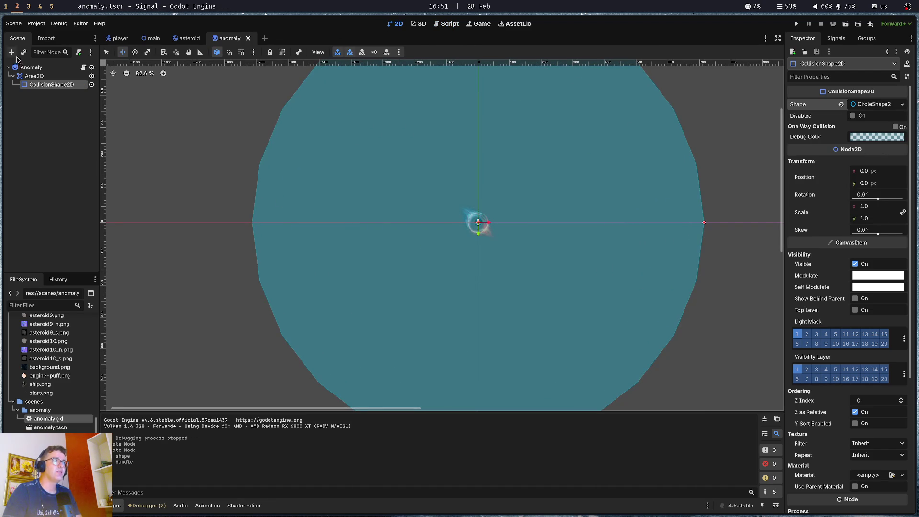
Set the Area2D collision mask to detect the PLAYER layer and save the scene.
click(24, 74)
click(904, 317)
click(880, 314)
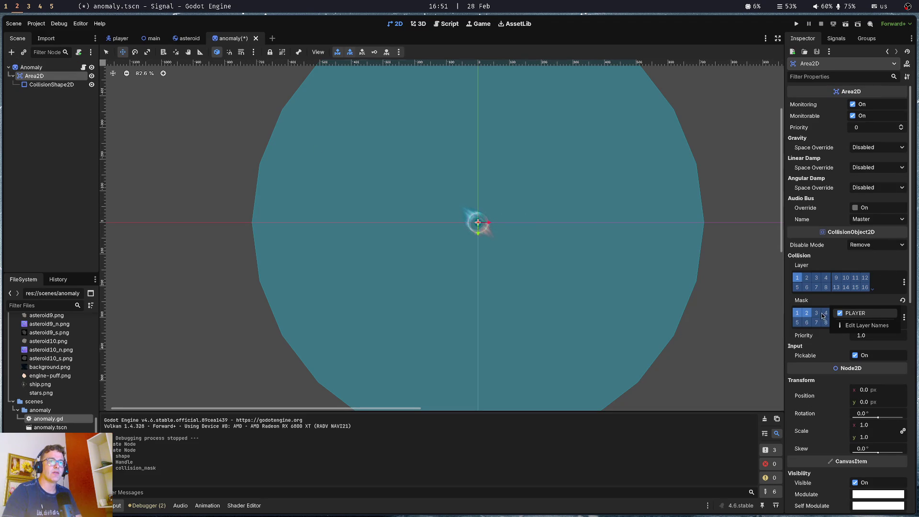
key(ctrl+s)
click(83, 67)
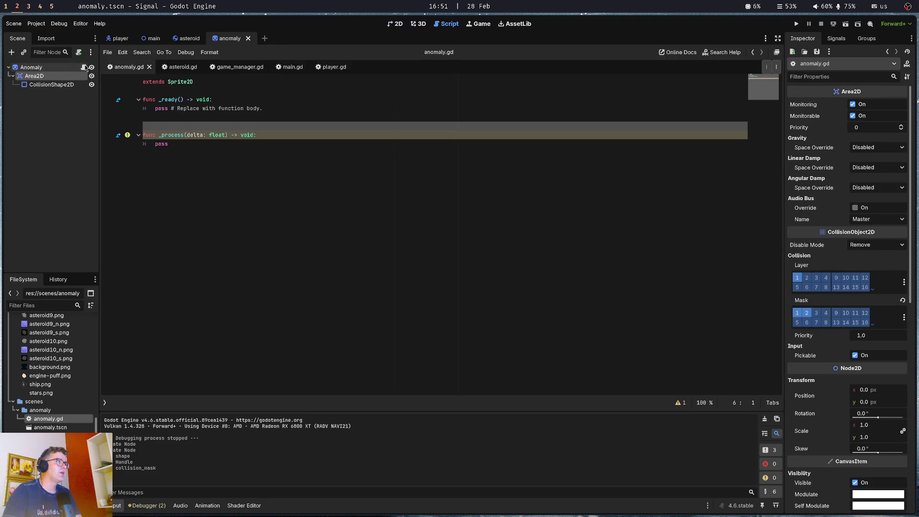
mouse_move(48, 77)
mouse_down()
mouse_move(144, 103)
mouse_move(195, 92)
mouse_up()
click(220, 83)
key(ctrl+s)
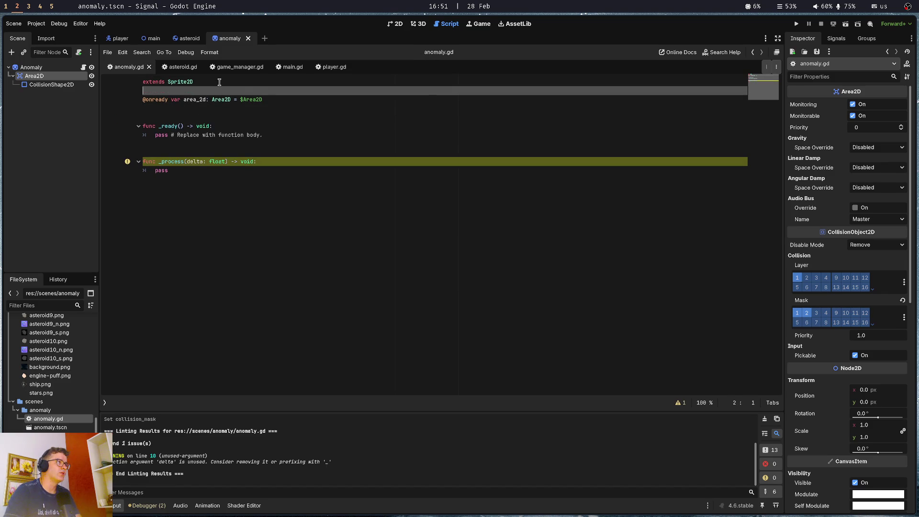
key(Down)
key(Down)
key(Down)
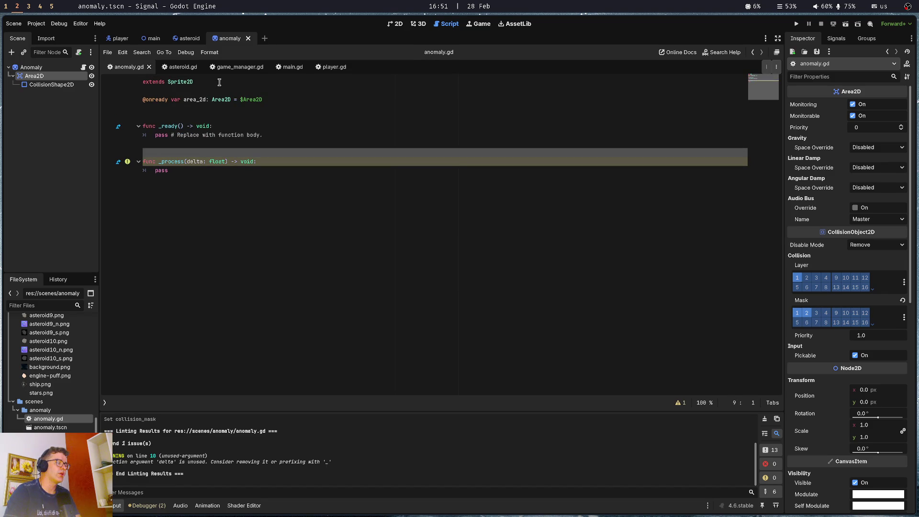
key(shift+Down)
key(shift+Down)
key(Down)
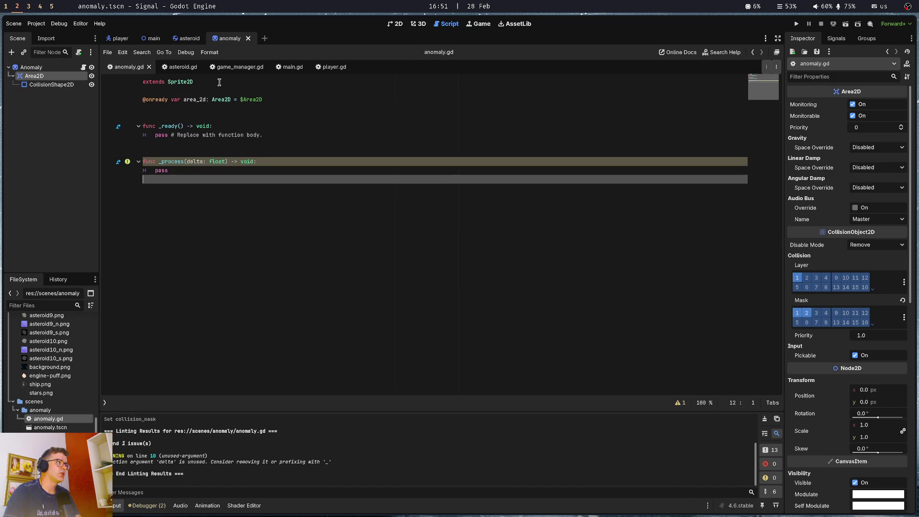
key(Up)
key(Up)
key(Up)
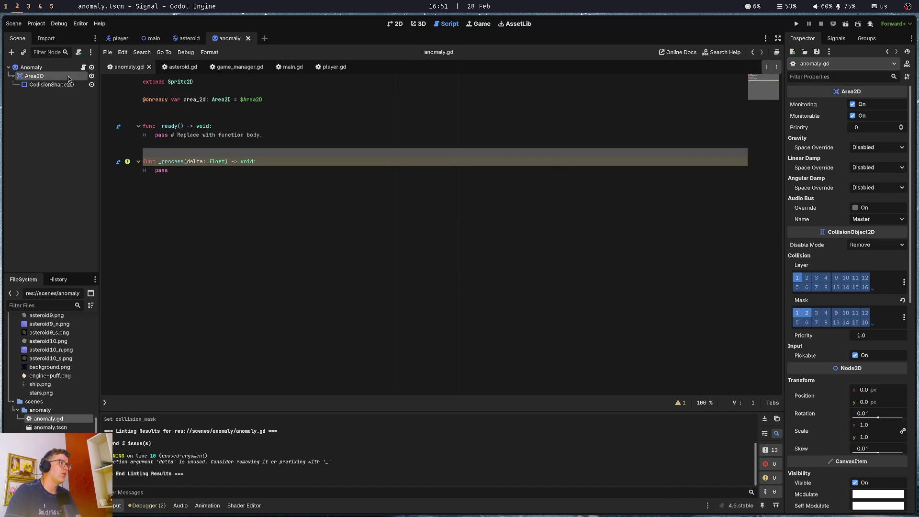
click(43, 68)
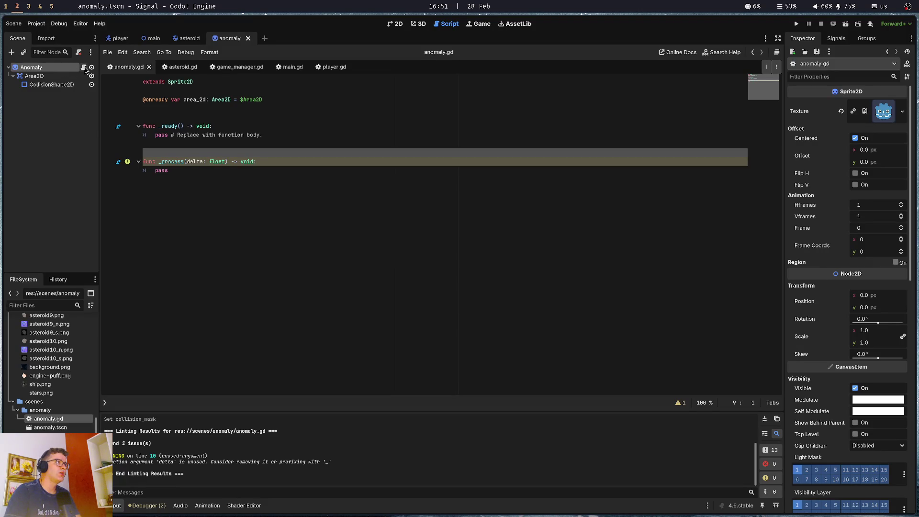
click(392, 24)
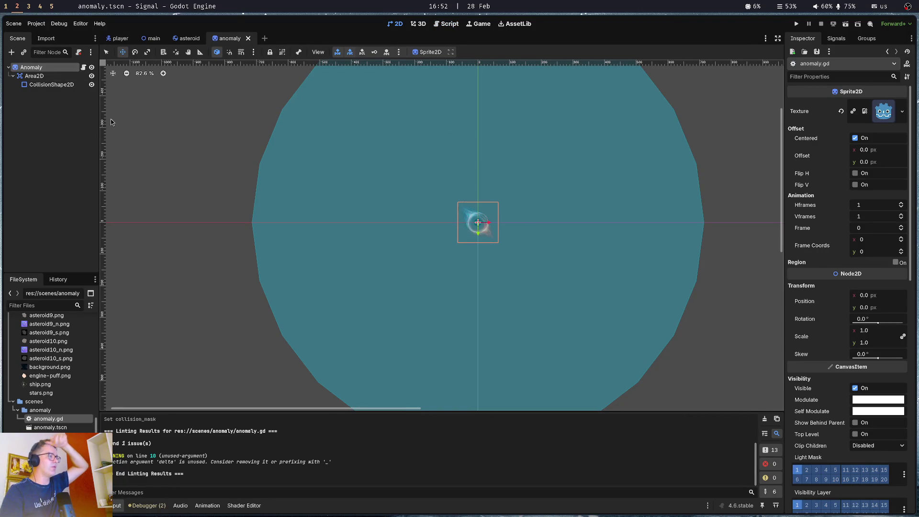
Add an AudioStreamPlayer child node to the Anomaly root.
click(34, 120)
key(ctrl+a)
text(audio)
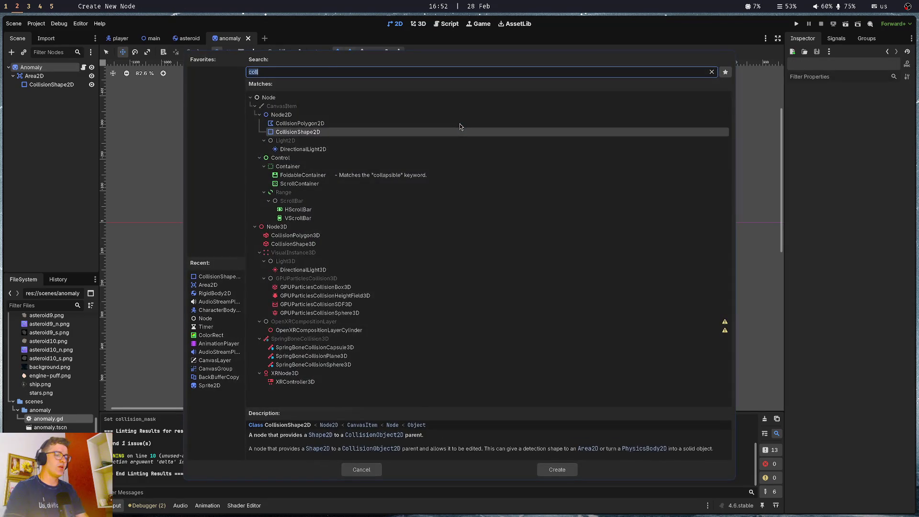
key(Down)
key(Down)
key(Down)
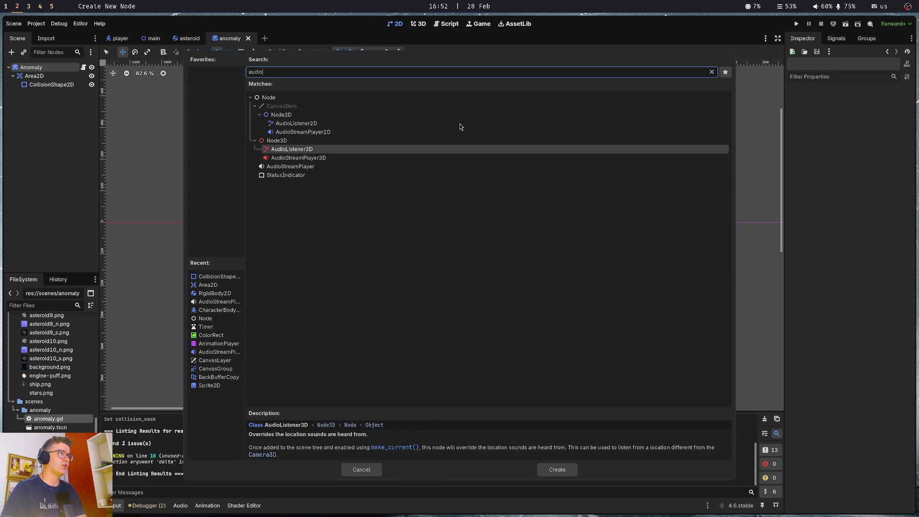
key(Return)
Assign enemy.wav as the AudioStreamPlayer's stream and save the anomaly scene.
scroll(61, 423, up, 10)
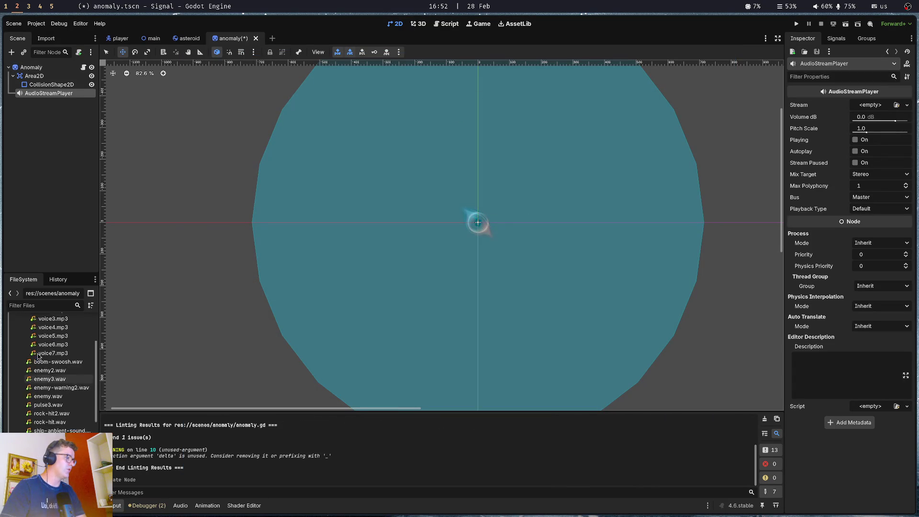
click(22, 364)
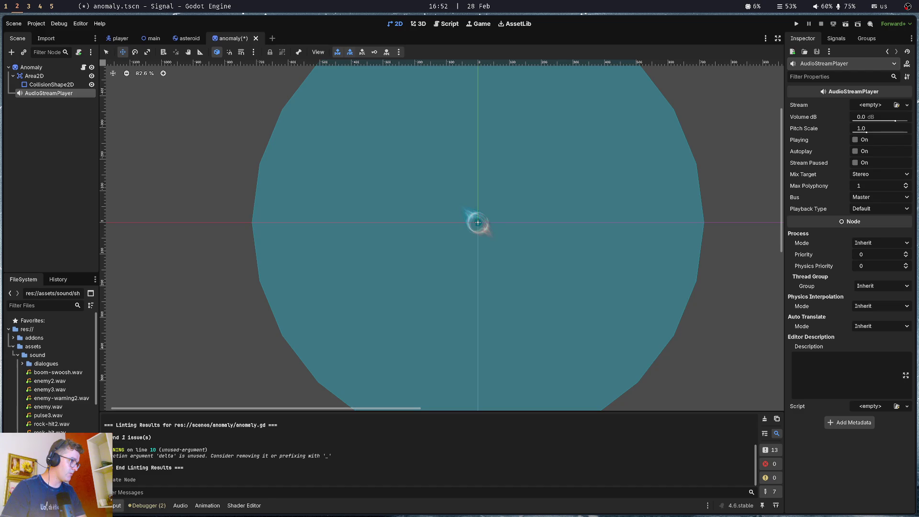
click(57, 407)
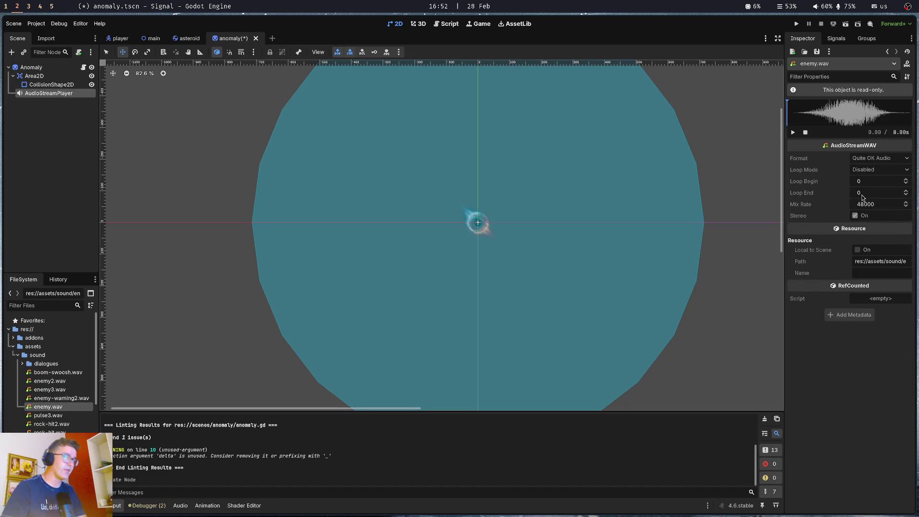
click(792, 132)
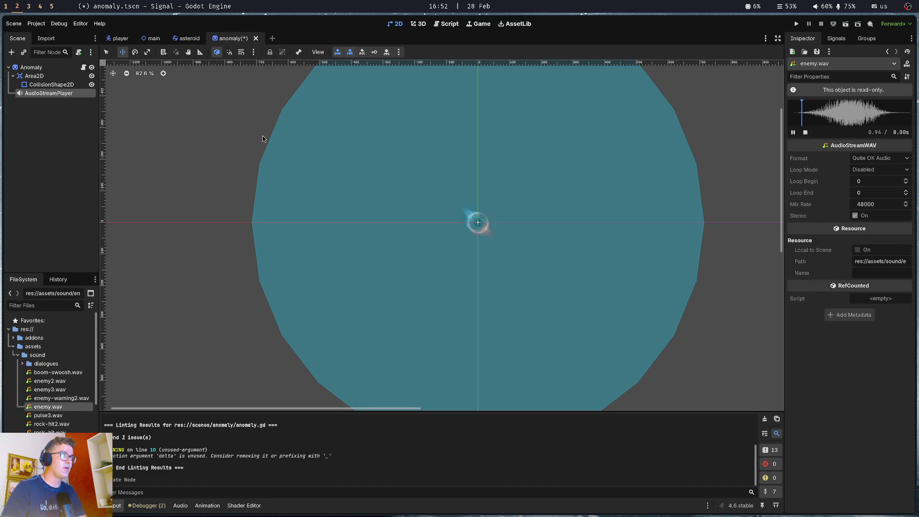
click(39, 95)
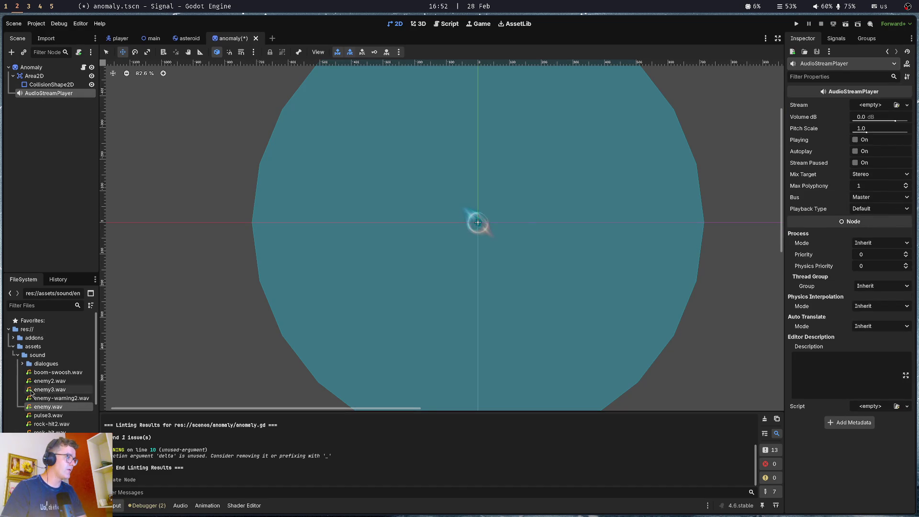
mouse_move(48, 407)
mouse_down()
mouse_move(745, 144)
mouse_move(881, 108)
mouse_up()
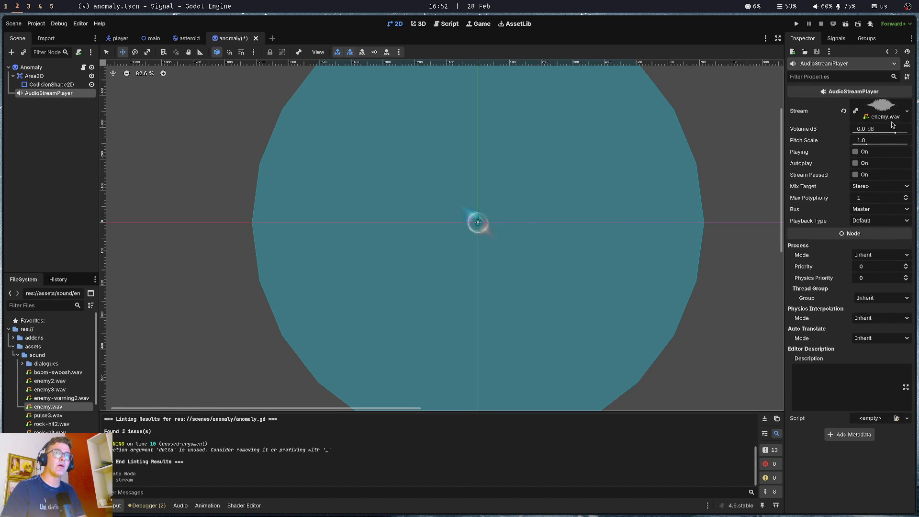
click(888, 133)
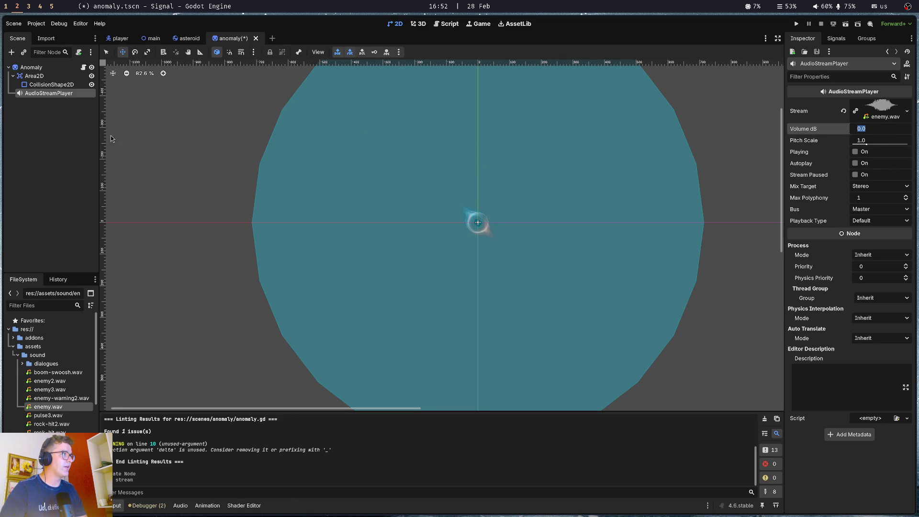
click(61, 146)
key(ctrl+s)
click(59, 94)
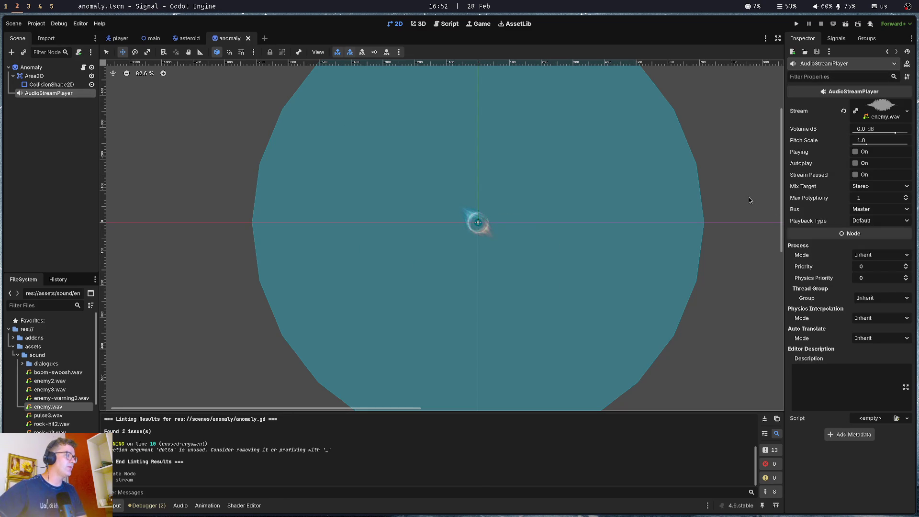
click(84, 67)
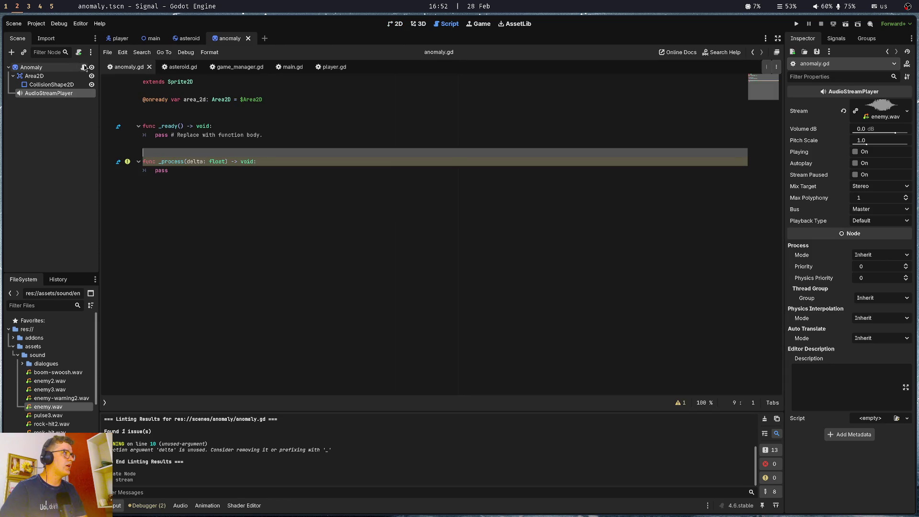
Add an onready audio_stream_player reference to anomaly.gd and delete the unused _process function.
drag(48, 93, 177, 111)
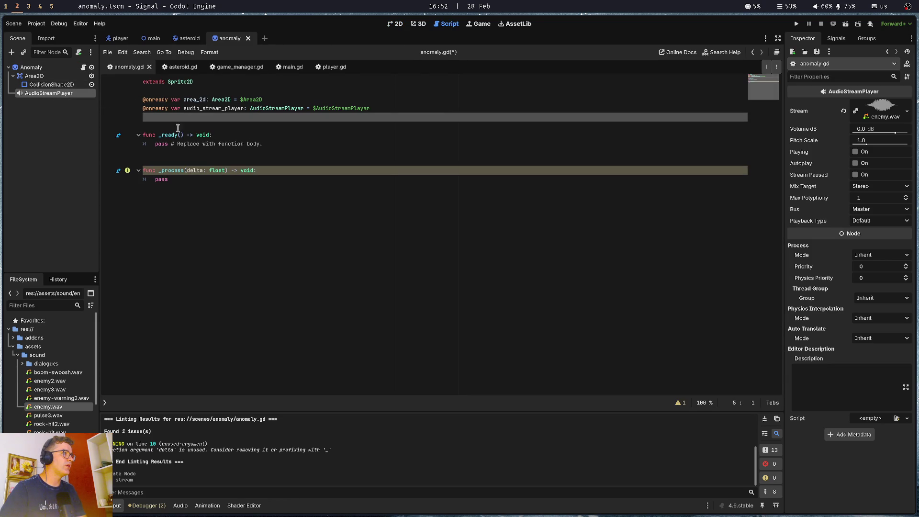
key(ctrl+s)
click(209, 151)
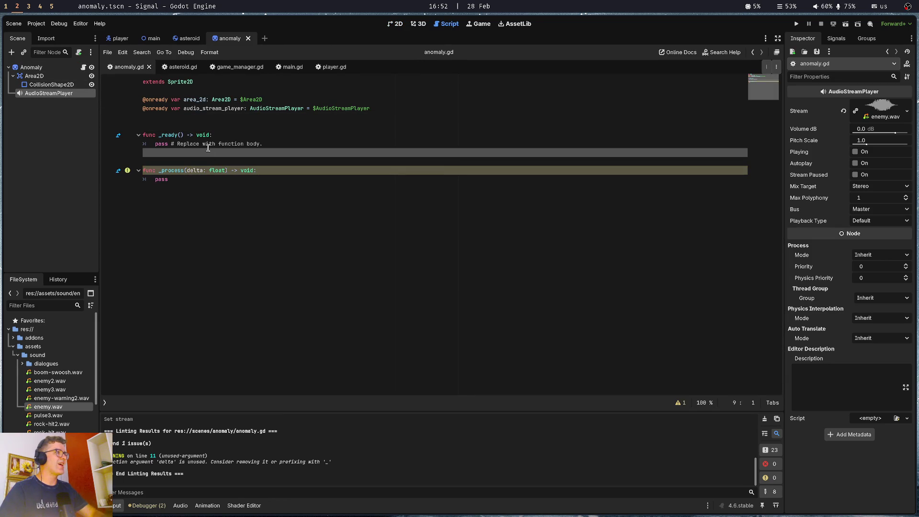
click(207, 163)
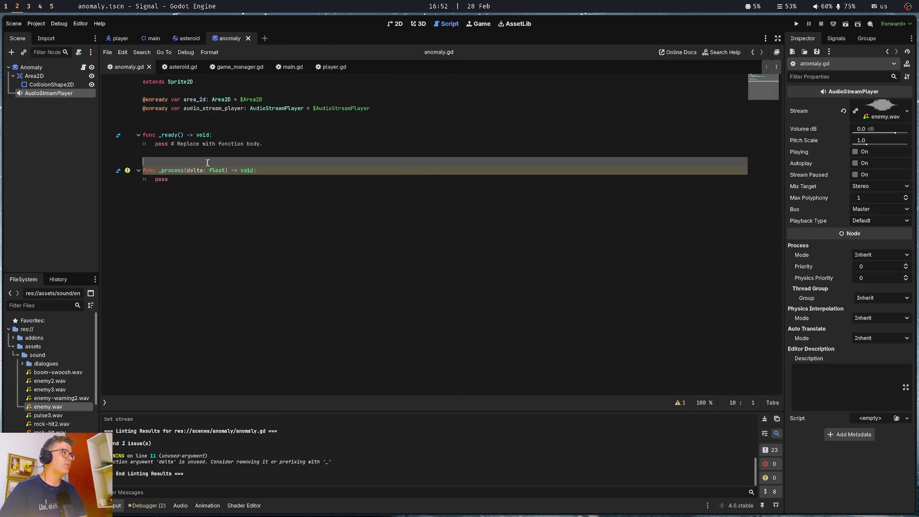
key(Down)
key(shift+Down)
key(shift+End)
key(BackSpace)
key(BackSpace)
key(BackSpace)
key(BackSpace)
Write a func _on_area_entered(body: Node) -> void stub below _ready.
key(ctrl+BackSpace)
key(ctrl+BackSpace)
key(ctrl+BackSpace)
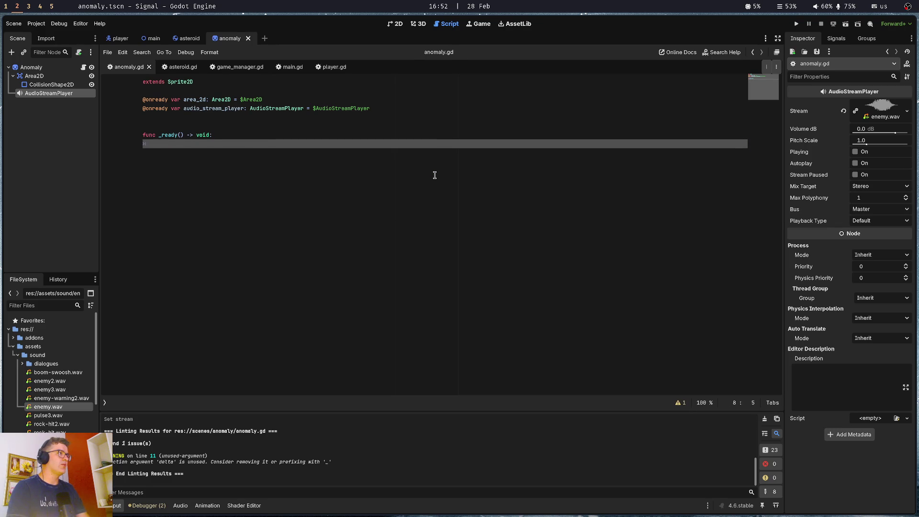
text(pass)
key(Return)
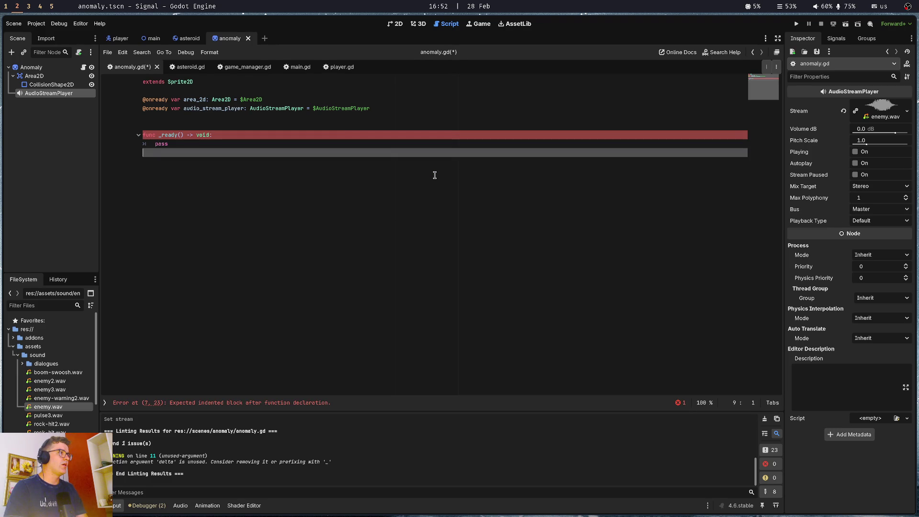
key(Return)
key(Return)
text(func _on)
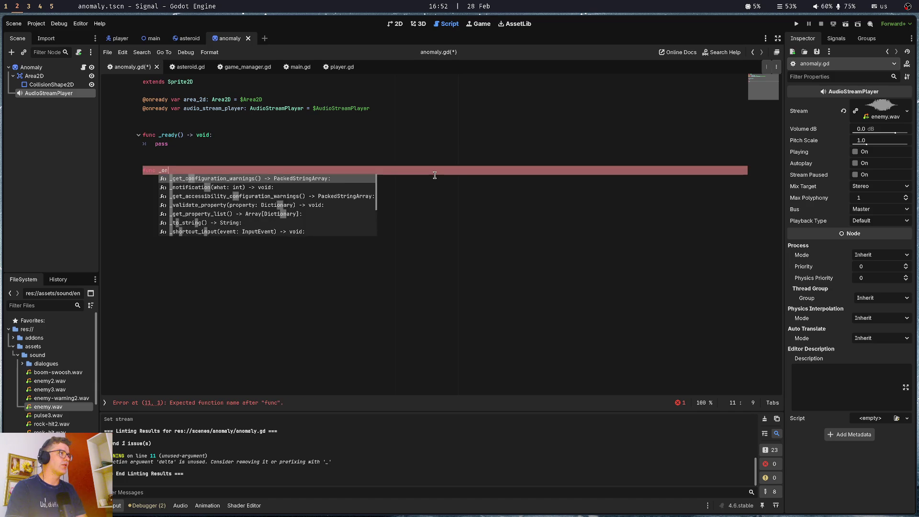
text(_aea_e)
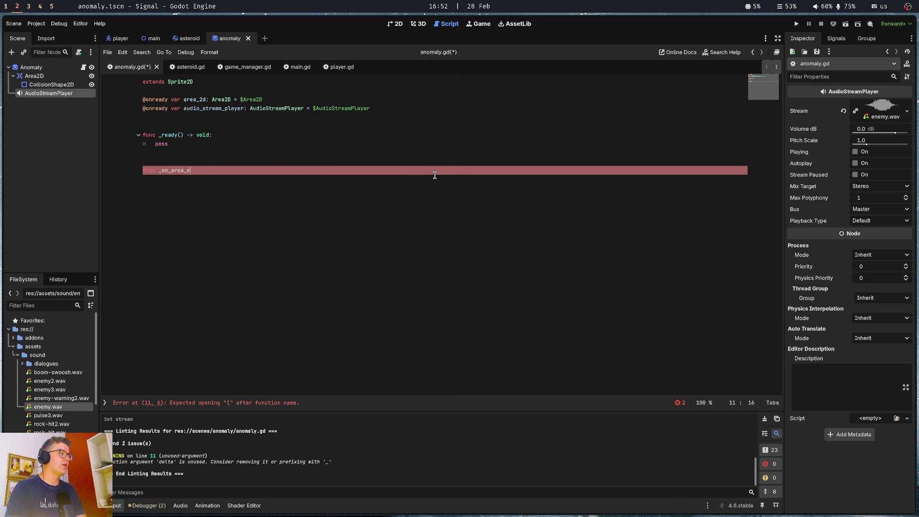
text(d(bodyu)
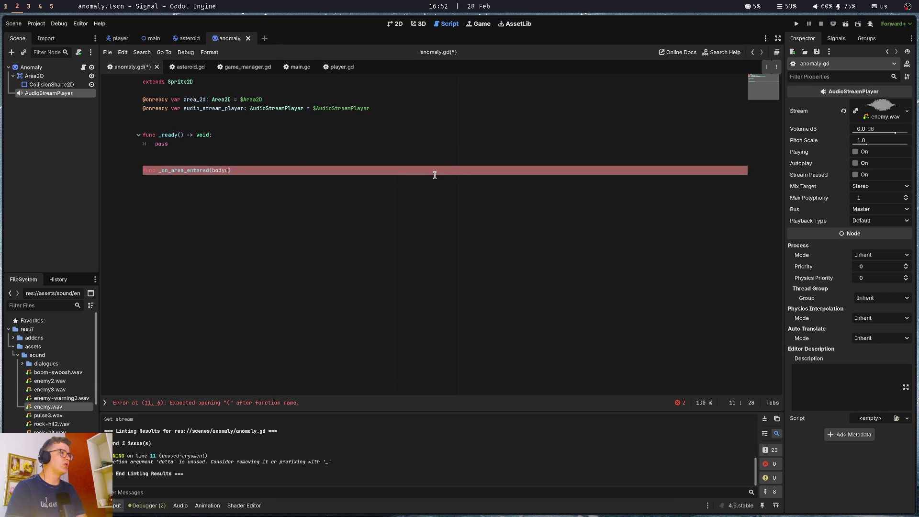
key(BackSpace)
text(Node)
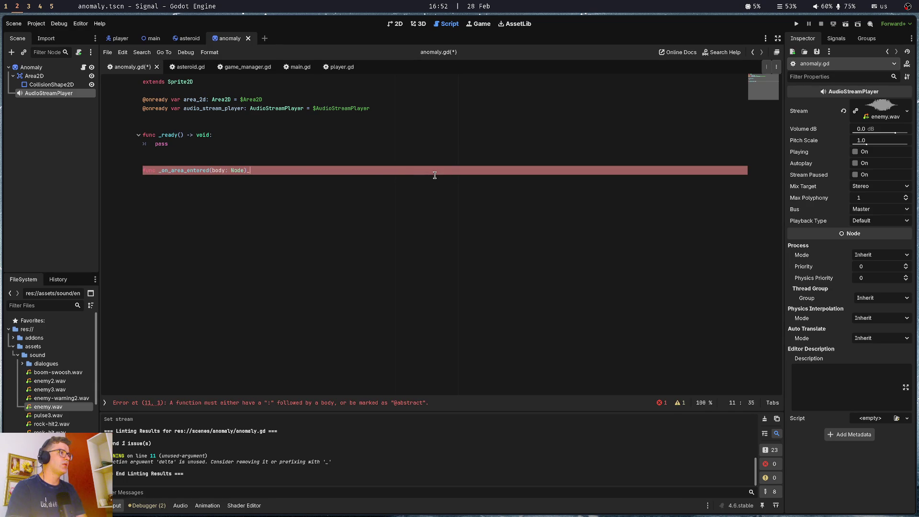
key(BackSpace)
text(-> void)
key(Return)
text(pass)
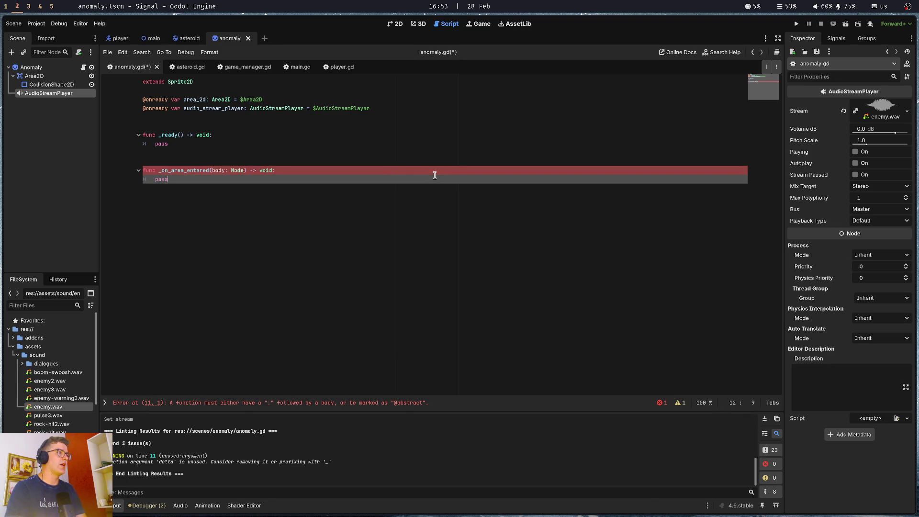
Make _ready read area_2d.body_entered(_on_area_entered) in place of pass.
key(Up)
key(Up)
key(Up)
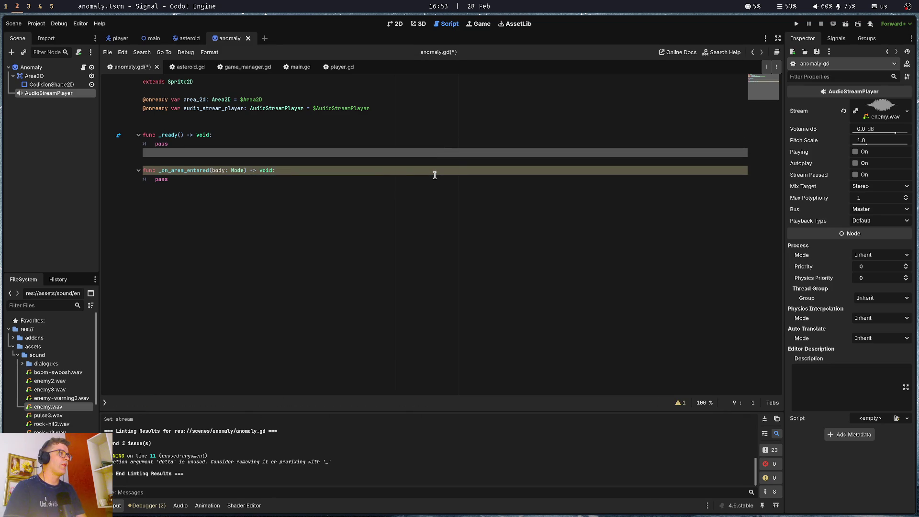
key(BackSpace)
key(ctrl+BackSpace)
text(area)
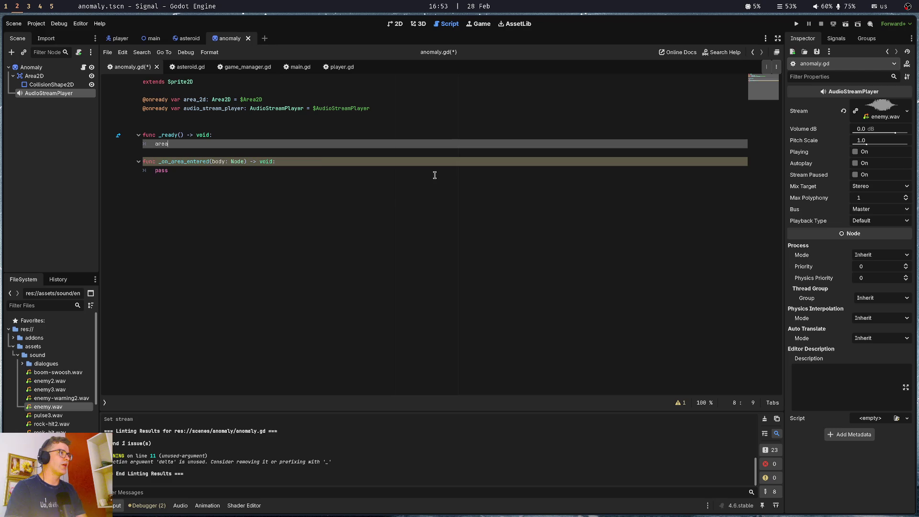
key(Return)
text(.on_b)
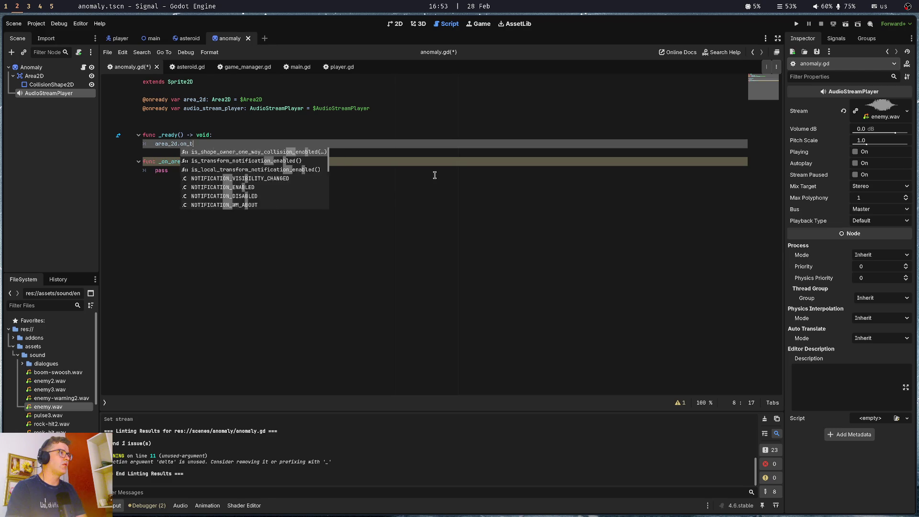
key(BackSpace)
key(BackSpace)
key(BackSpace)
text(.)
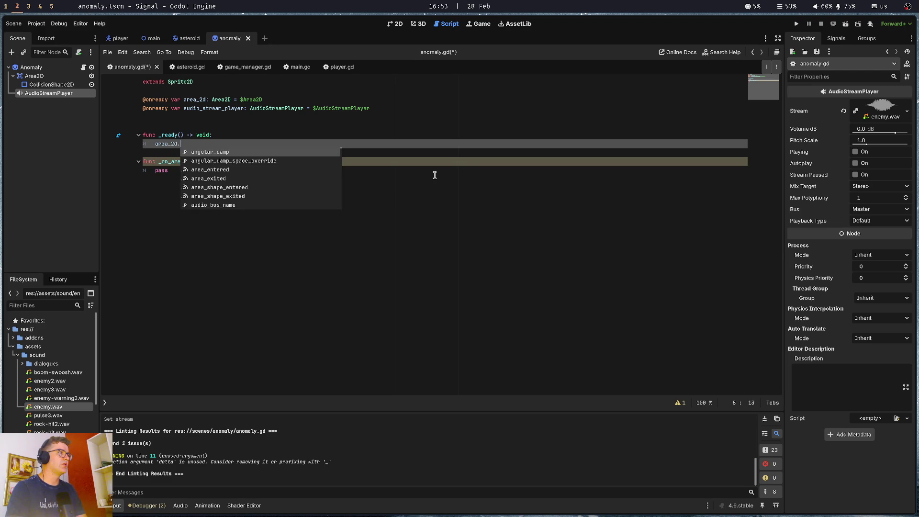
text(bo)
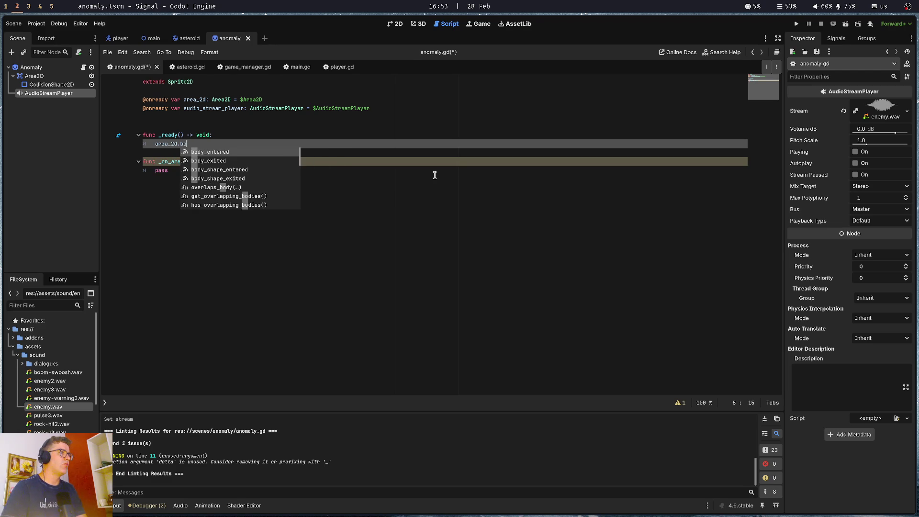
key(Return)
text((_on_)
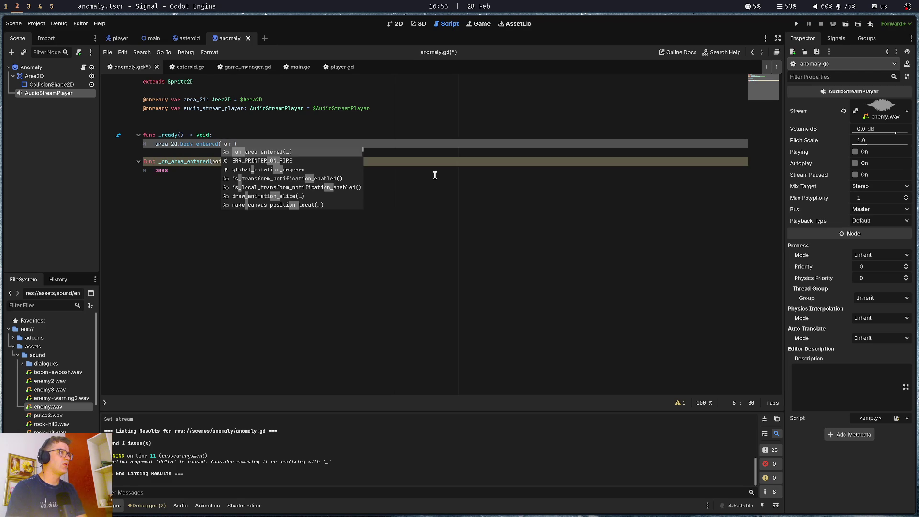
key(Return)
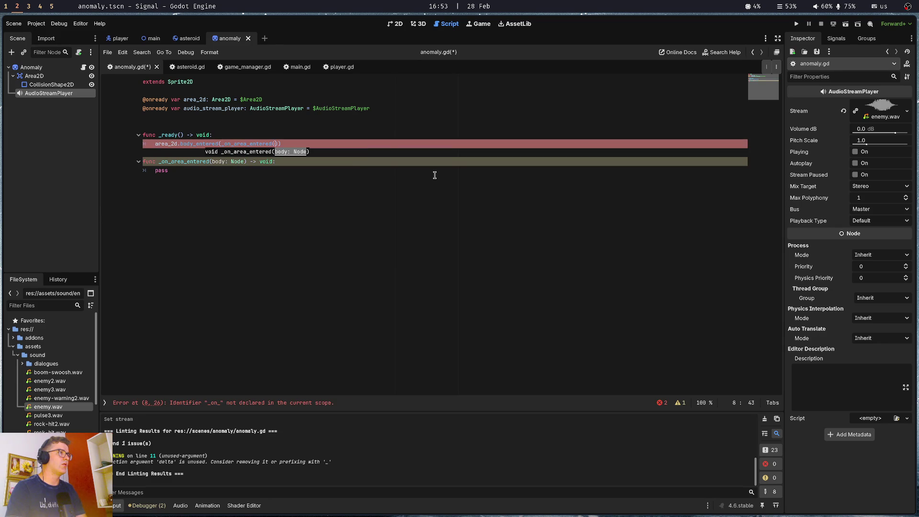